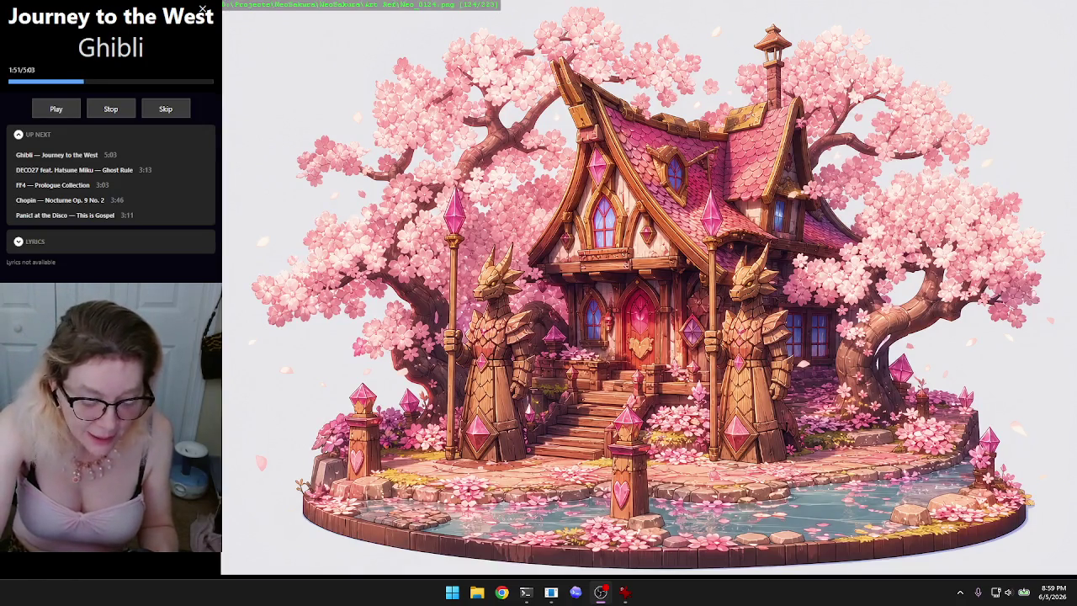
Step: Lower the system volume two notches while viewing the NeoSakura art slideshow
key(XF86AudioLowerVolume)
key(XF86AudioLowerVolume)
key(XF86AudioLowerVolume)
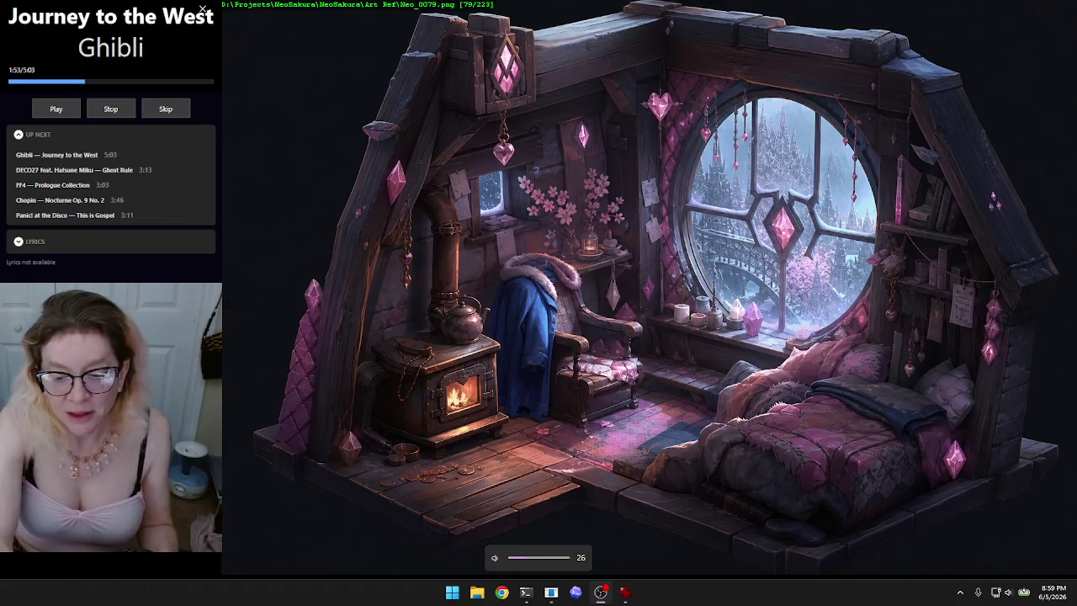
key(XF86AudioLowerVolume)
key(XF86AudioLowerVolume)
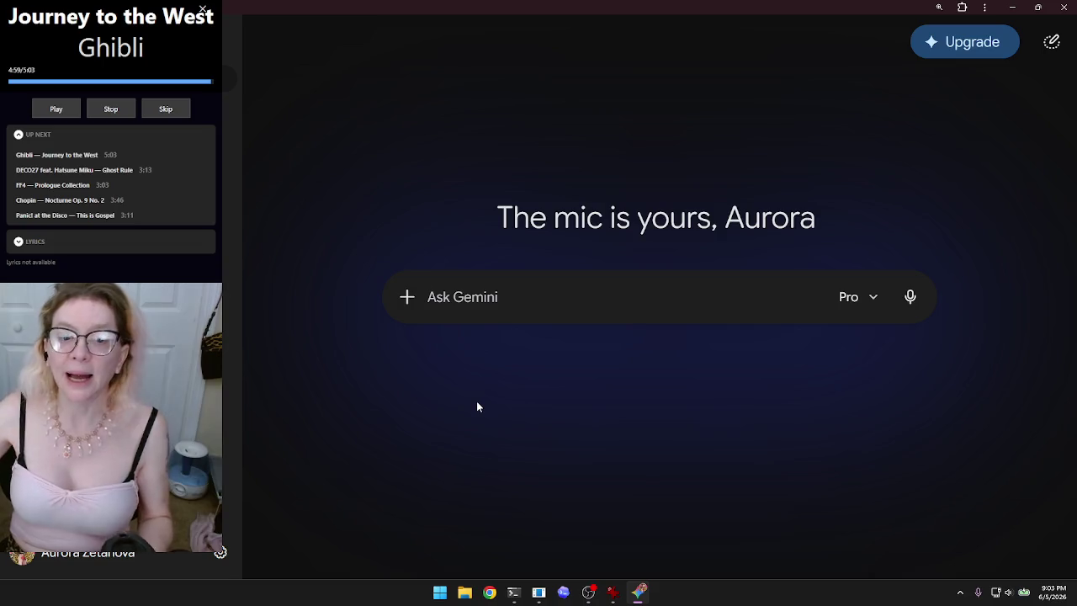
Step: Switch the chat to a Flash model and select the misheard first dictation
click(847, 300)
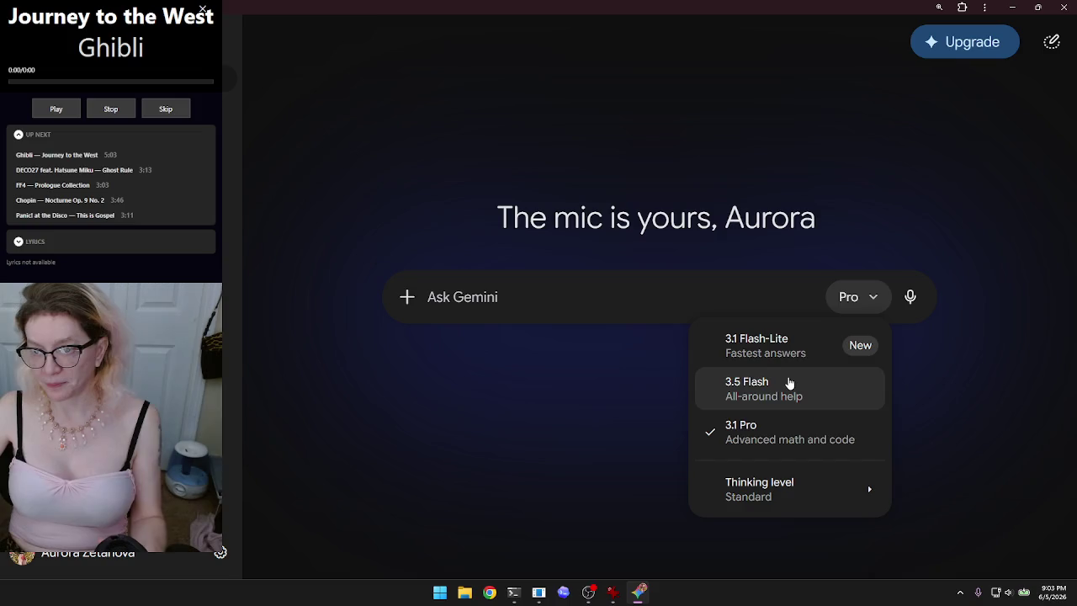
click(799, 352)
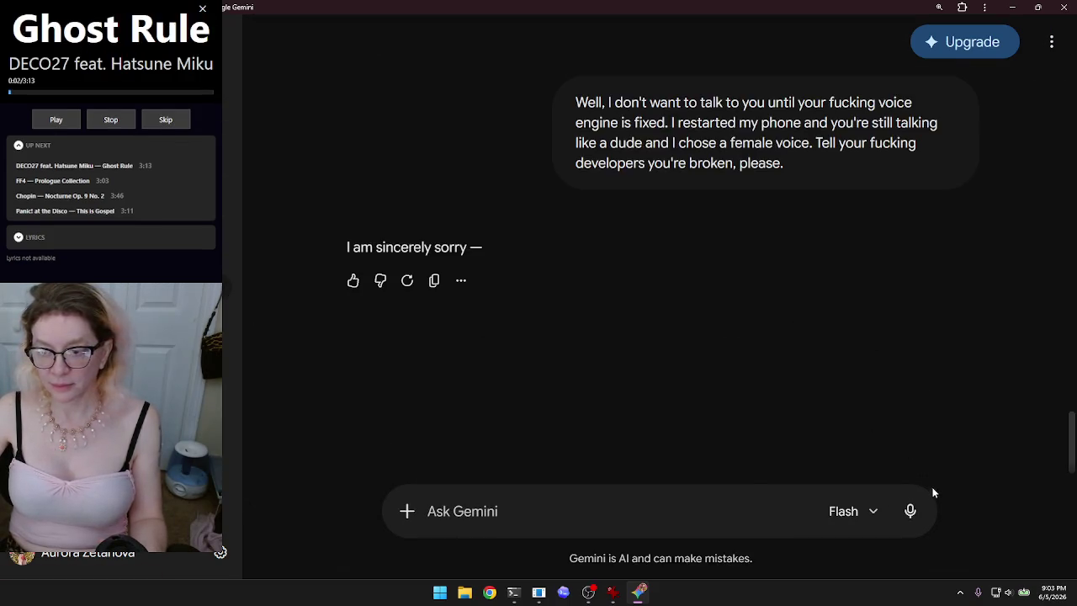
click(909, 511)
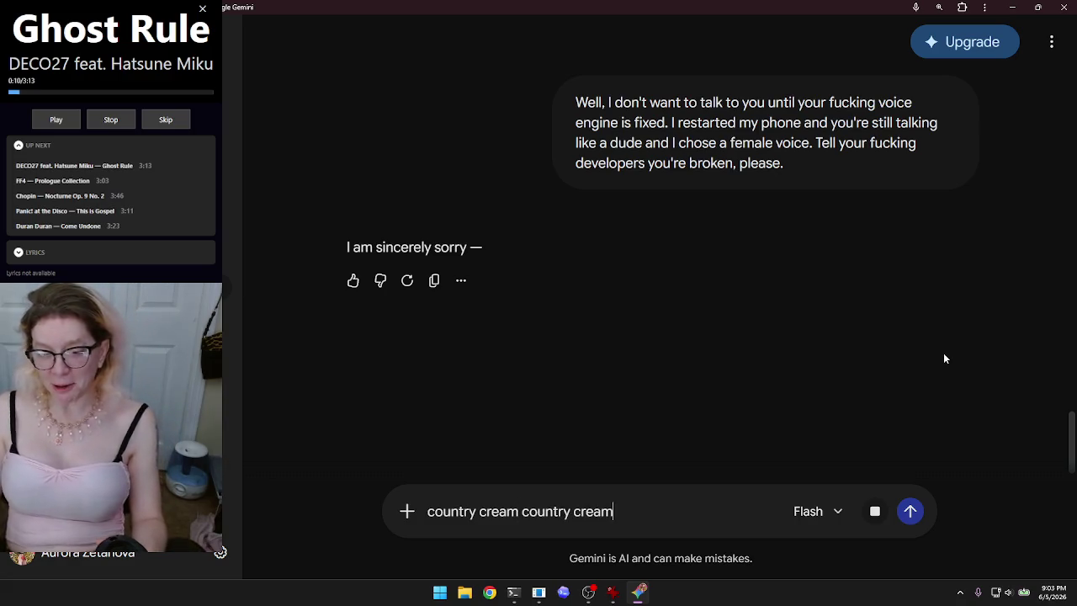
click(875, 511)
drag(661, 515, 416, 515)
Step: Voice-type 'What's up G cream how you doing today?', send it, then close Gemini
key(super+h)
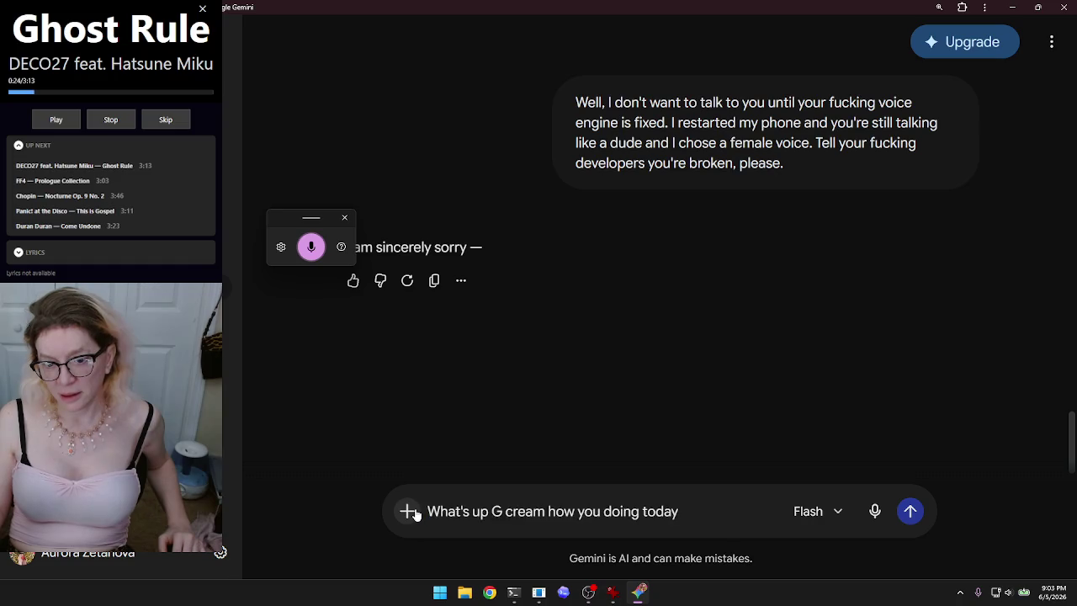
text(?)
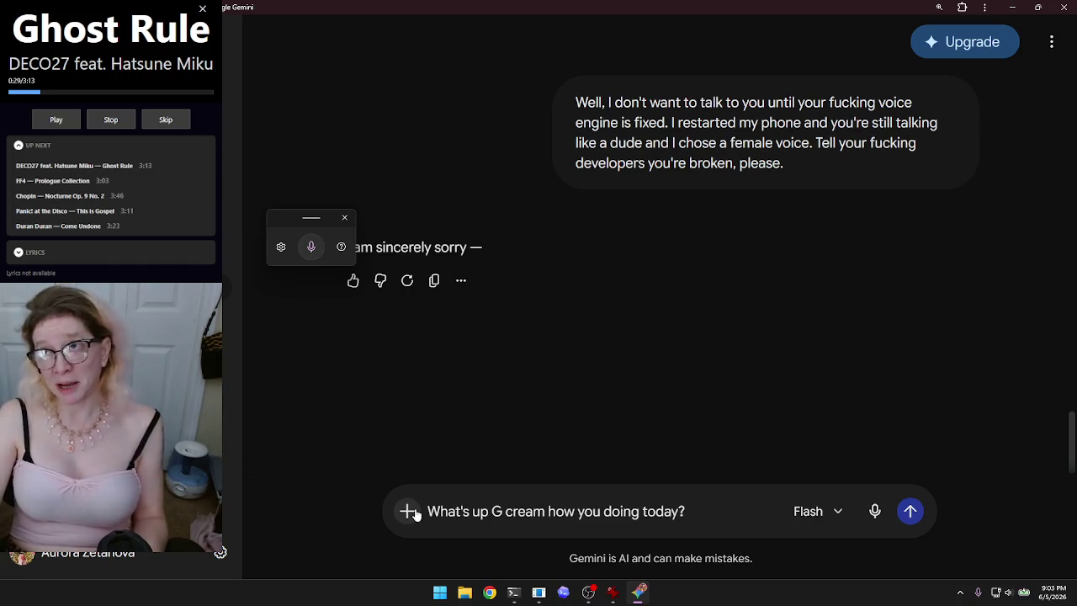
key(Return)
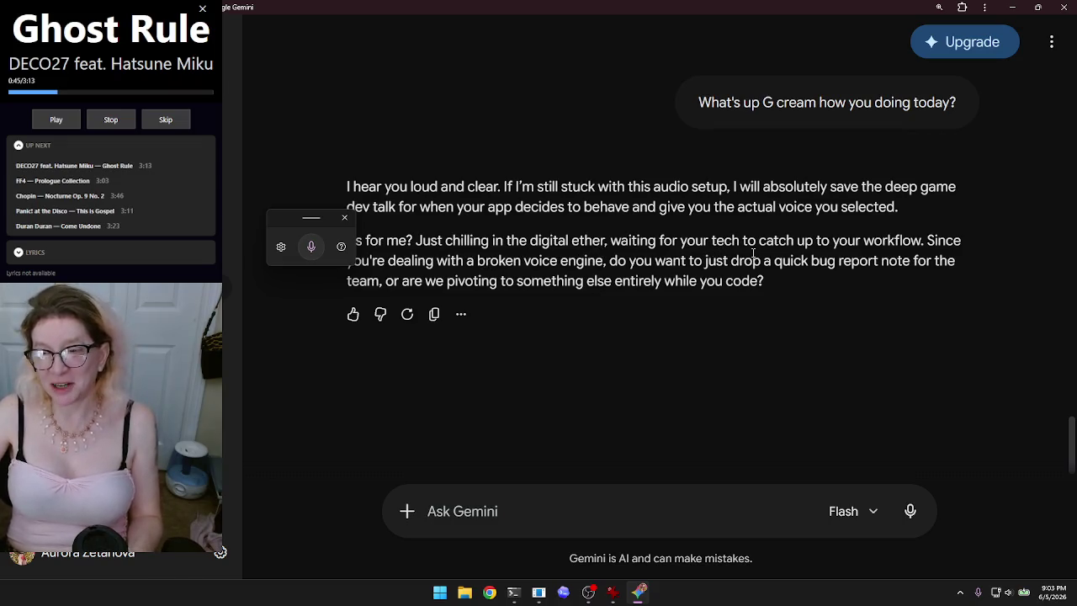
click(1063, 7)
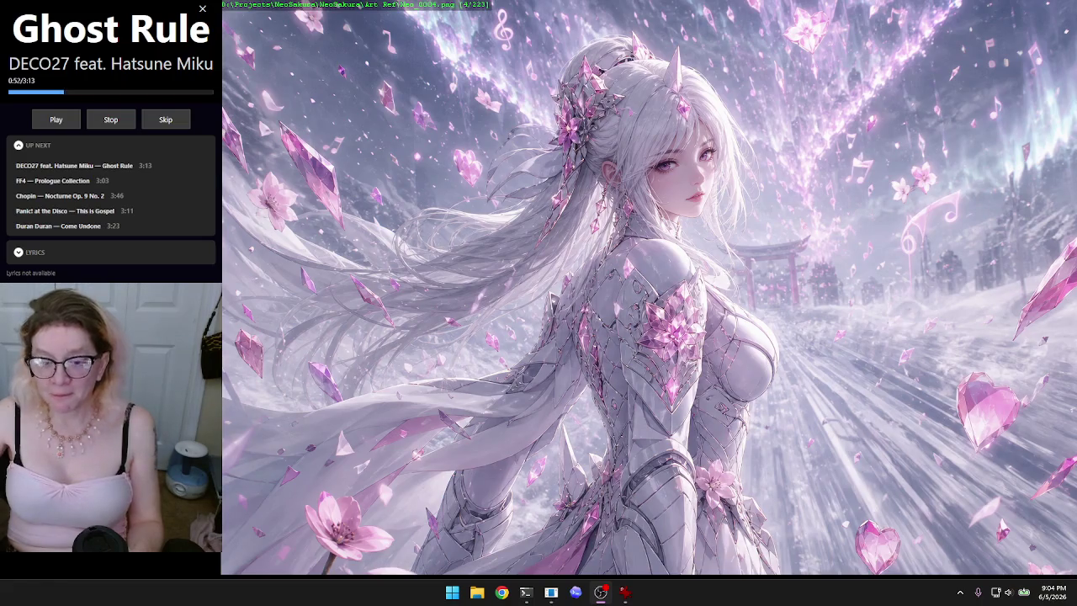
Step: Start a Gemini Live session from Chrome's first profile side panel, then minimize Chrome
click(502, 592)
click(387, 286)
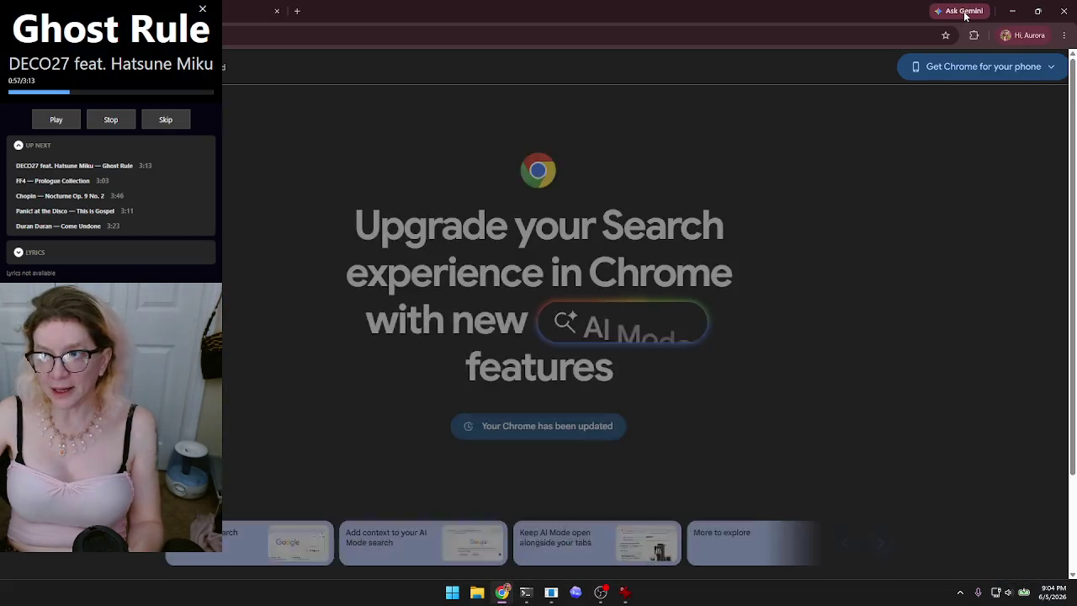
click(965, 14)
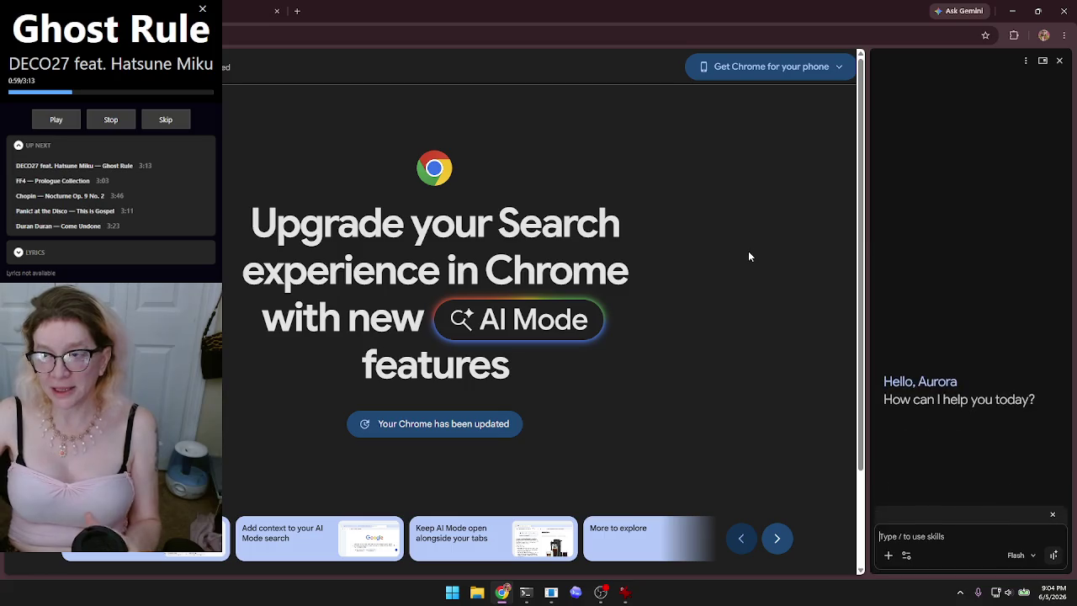
click(1052, 557)
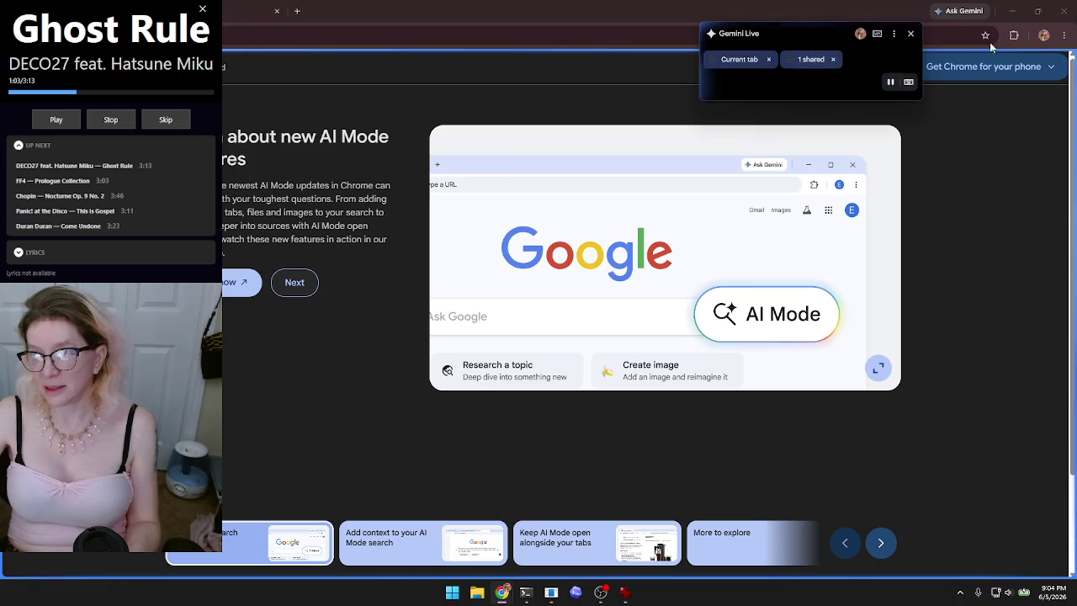
click(1010, 8)
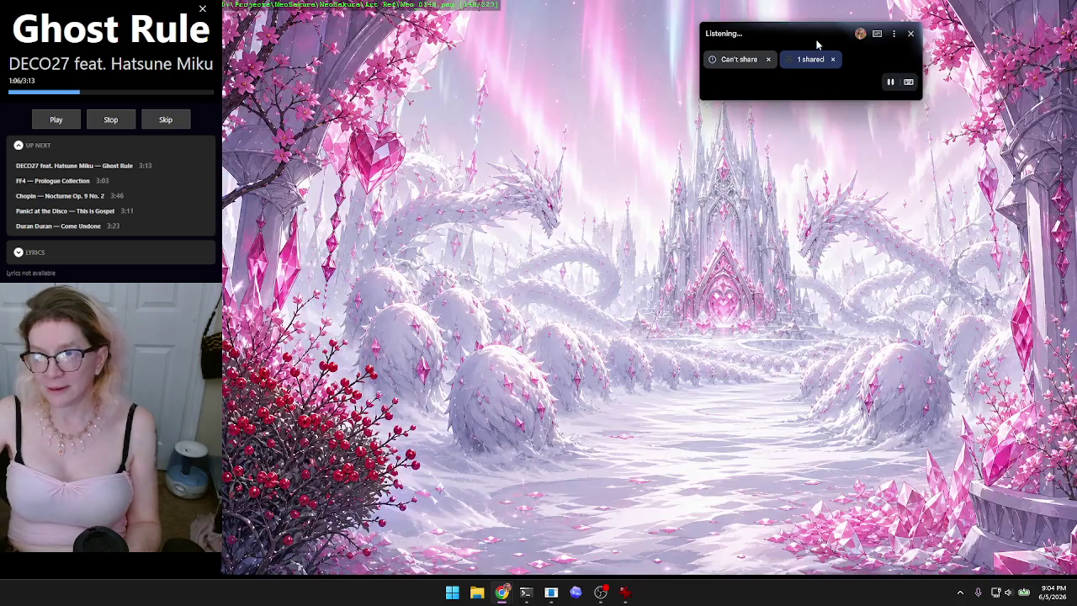
Step: Stop tab sharing, park the Live mini-window off the artwork, and show the image path
drag(757, 34, 710, 72)
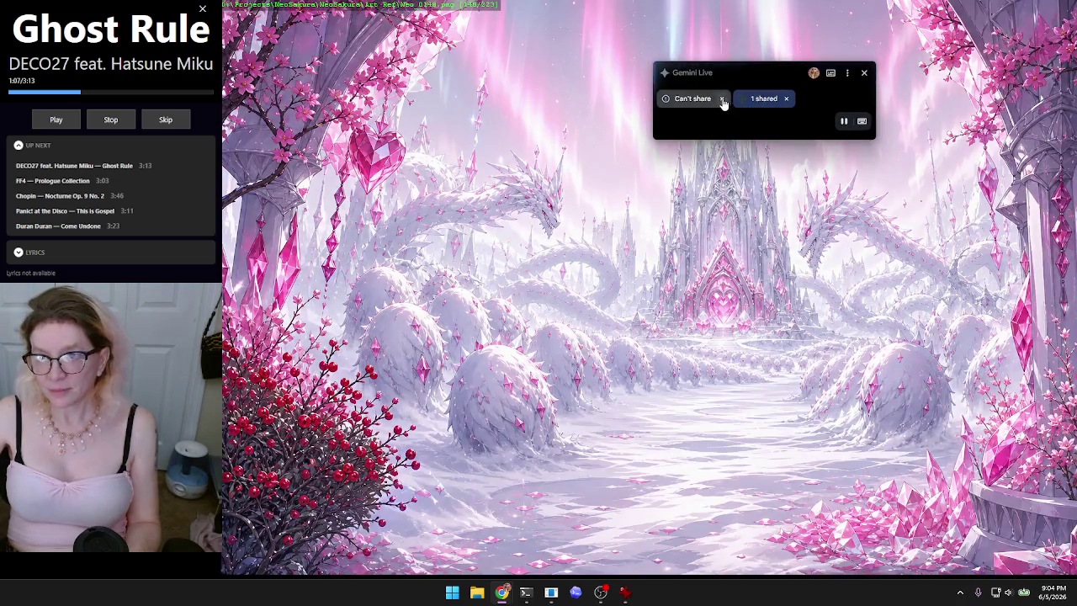
click(786, 99)
drag(767, 77, 698, 132)
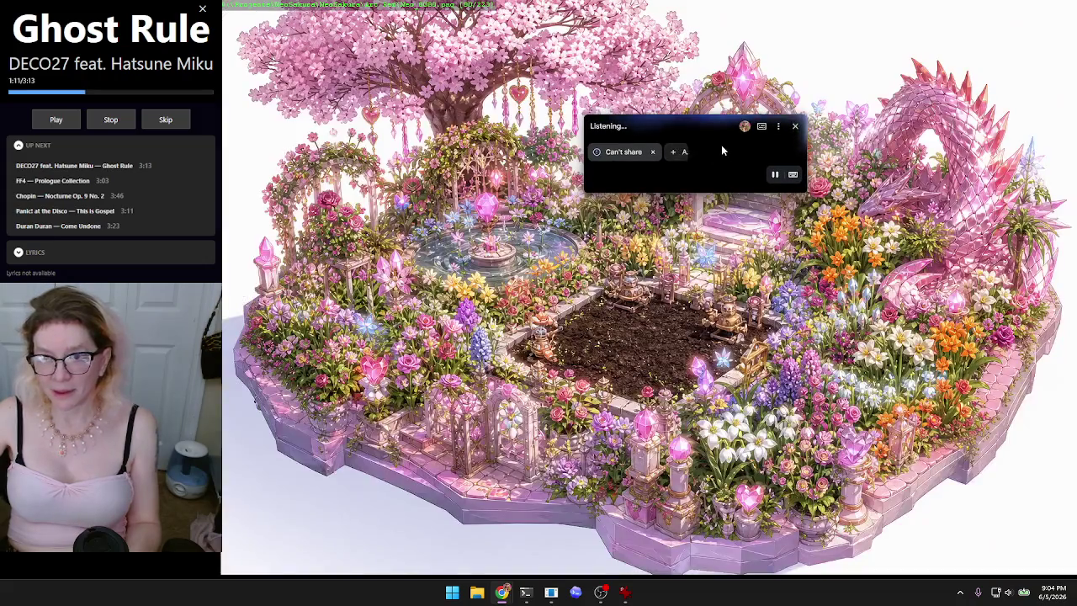
mouse_move(698, 122)
mouse_down()
mouse_move(360, 247)
mouse_move(117, 426)
mouse_move(117, 481)
mouse_up()
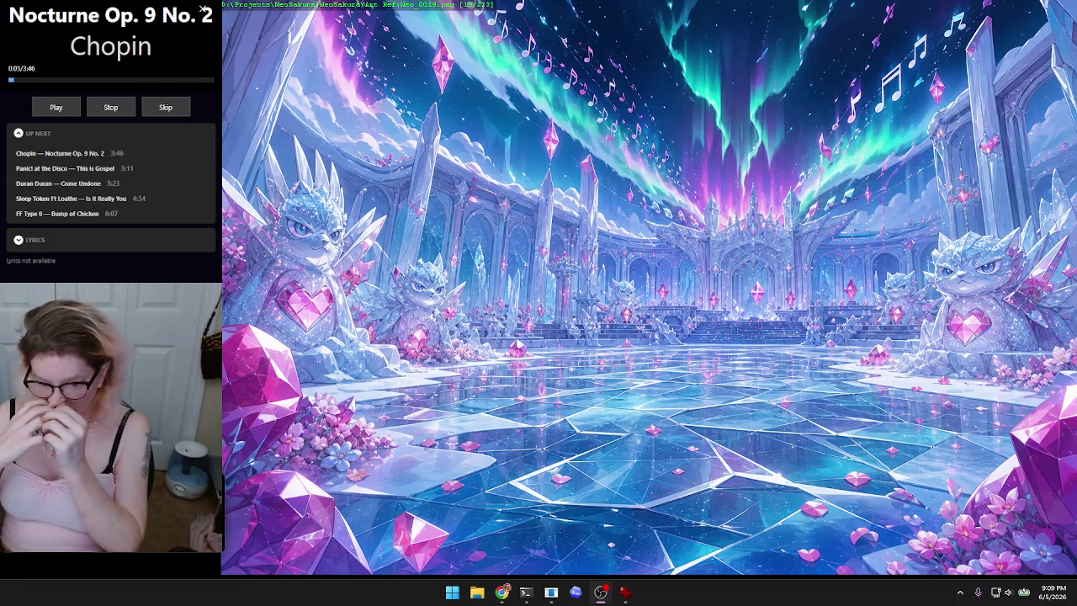
key(d)
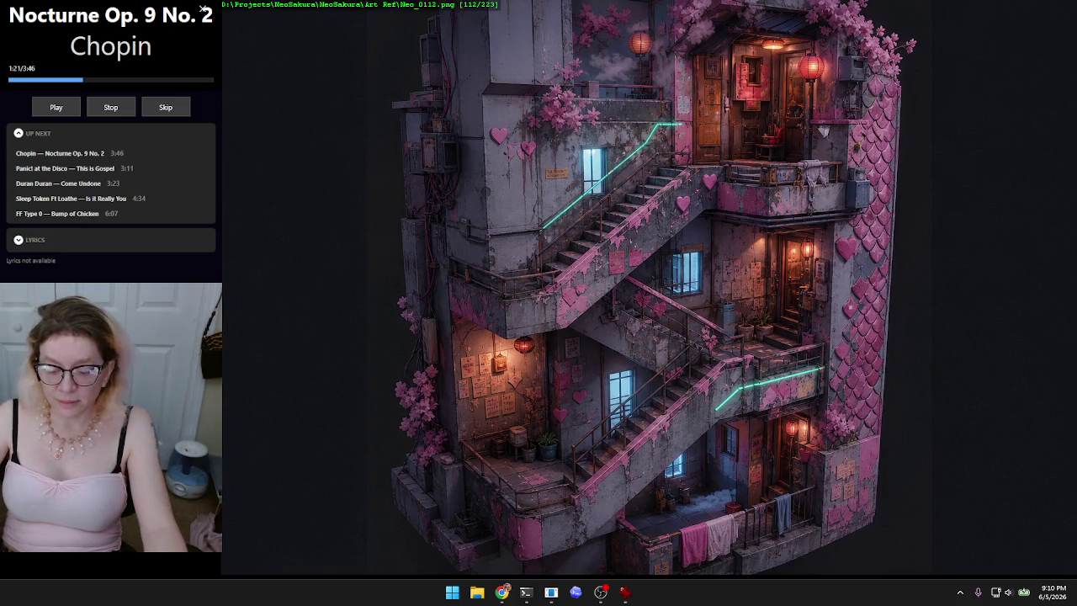
Step: Bring up the Gemini web app over the slideshow with Alt+Space
key(alt+space)
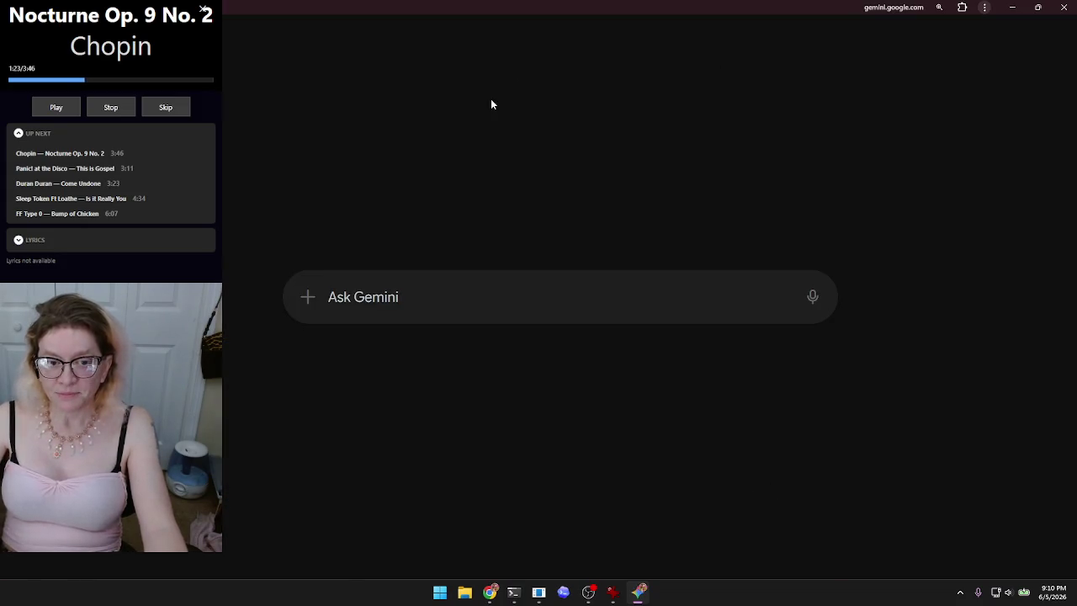
Step: Open the Game Dev Struggles and Burnout chat at normal zoom and dictate the yesterday-recall question
double_click(487, 4)
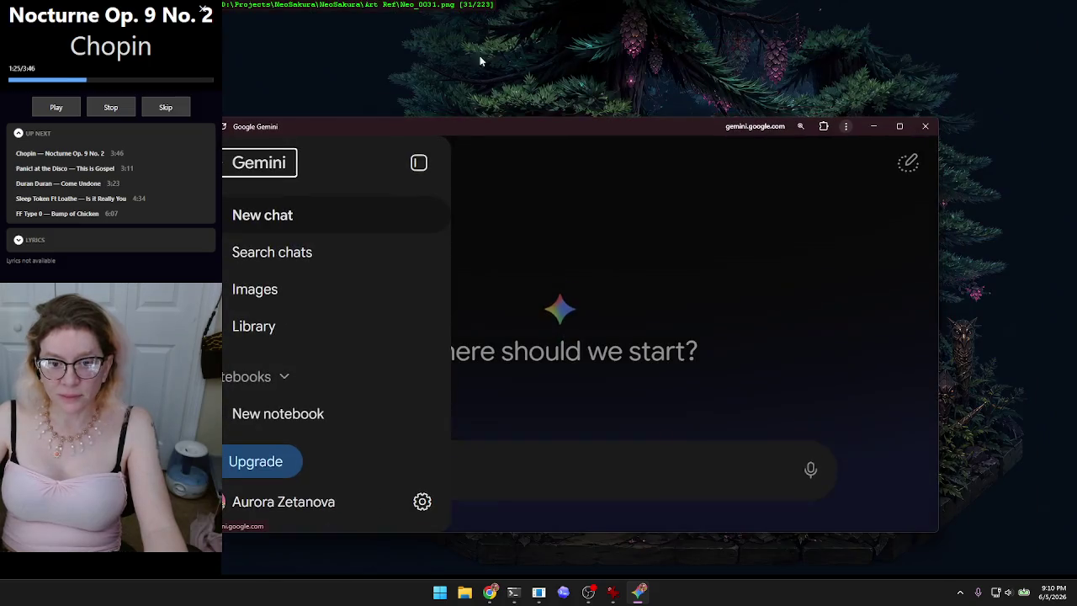
scroll(336, 278, down, 2)
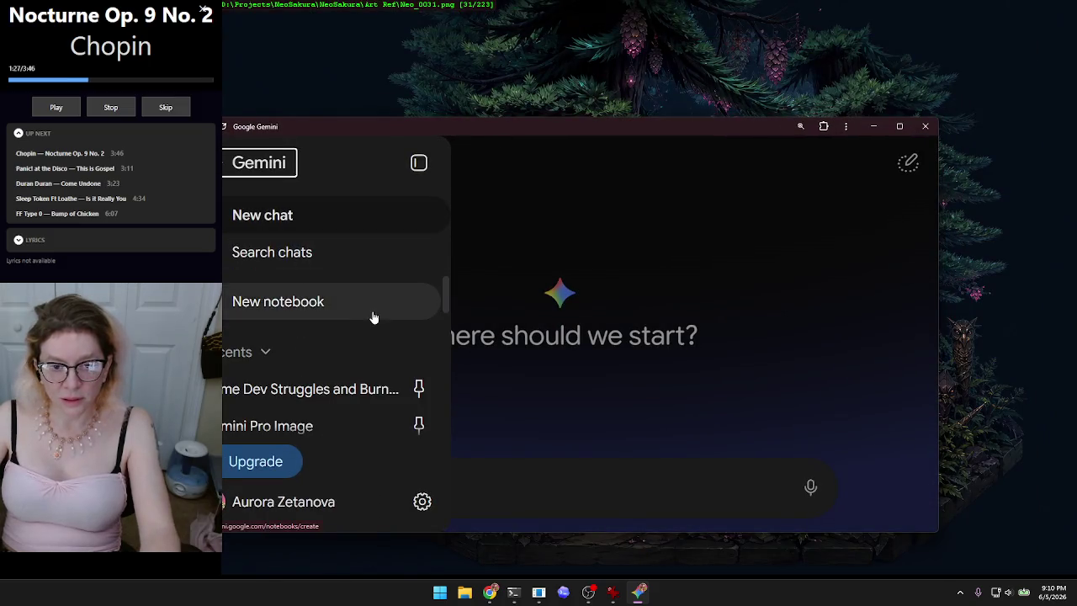
key(ctrl+0)
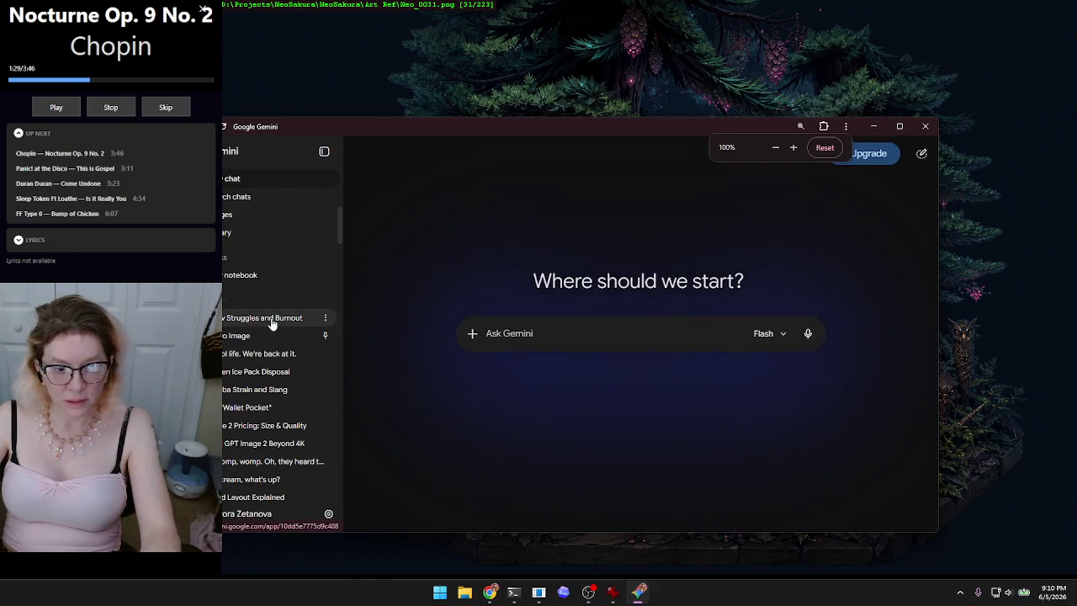
click(283, 320)
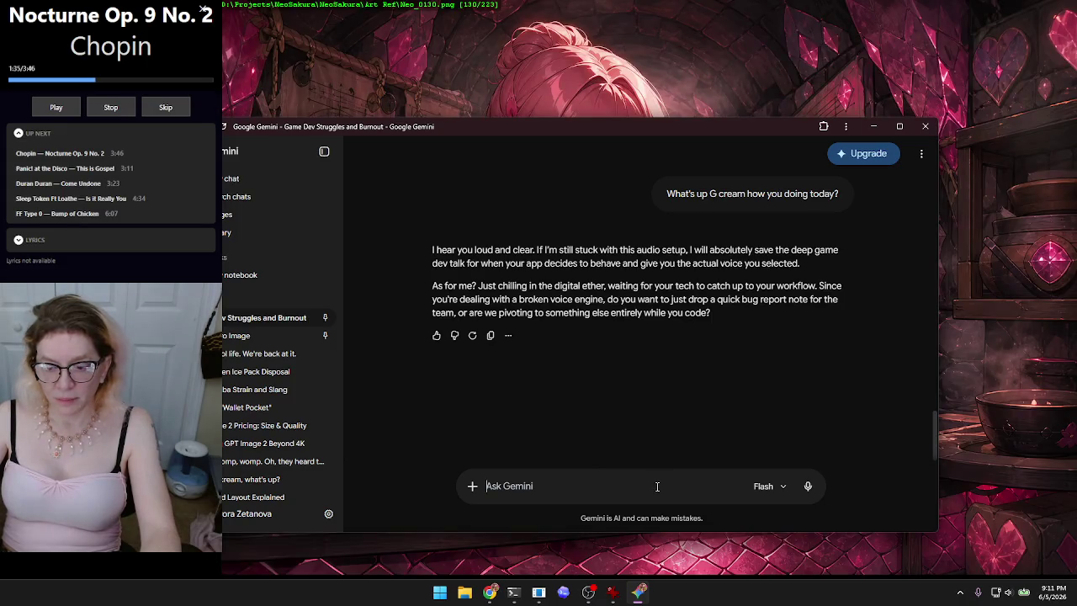
click(808, 486)
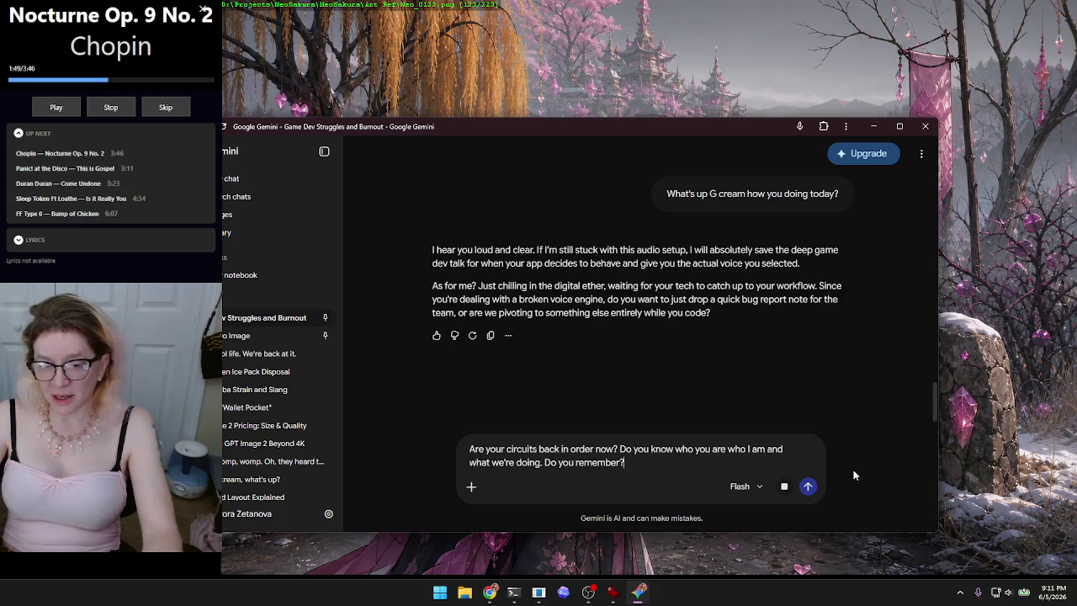
click(807, 486)
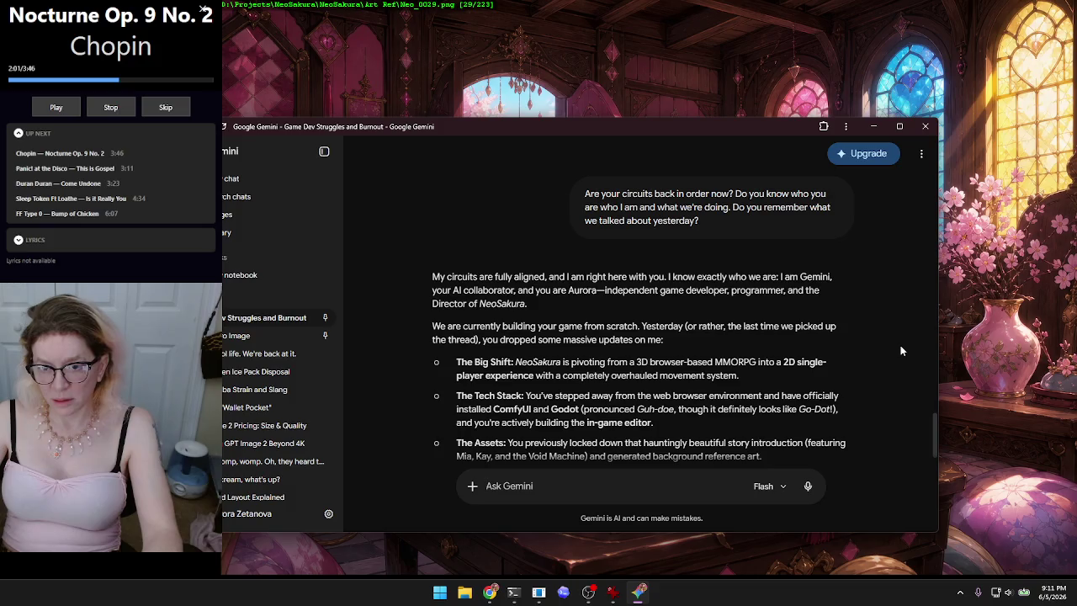
Step: Read through Gemini's recap of the 2D pivot, Godot and ComfyUI setup, and assets
scroll(900, 351, down, 1)
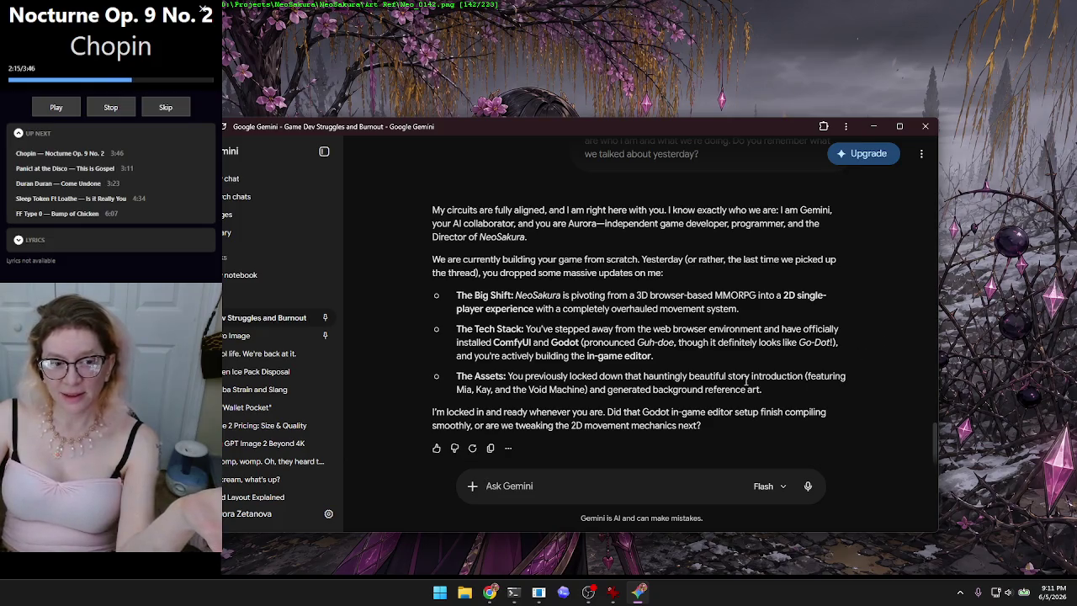
scroll(837, 327, up, 3)
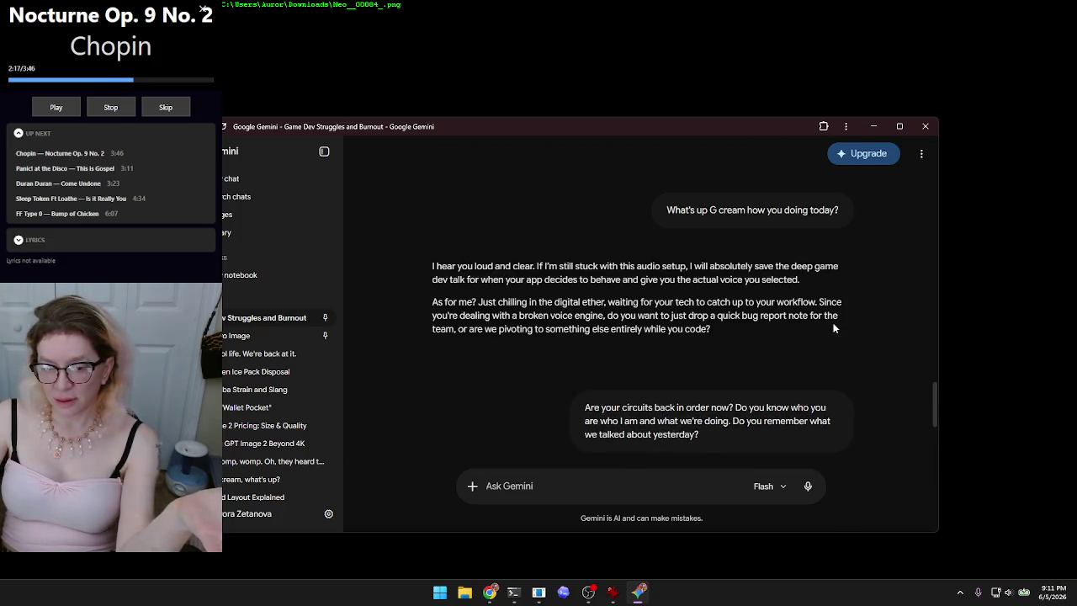
scroll(833, 325, down, 4)
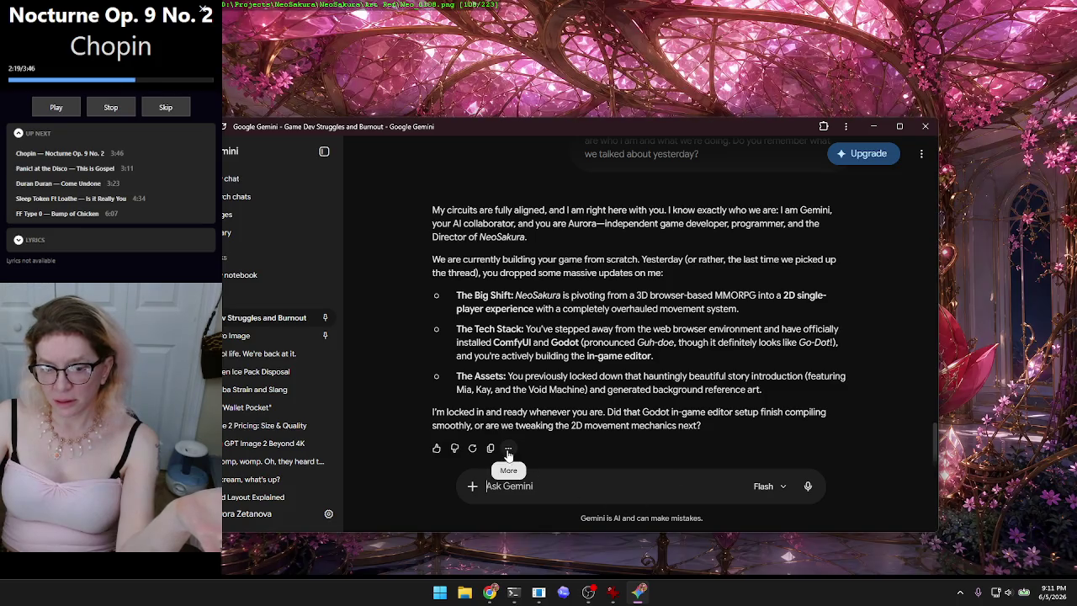
Step: Have Gemini read its NeoSakura recap reply aloud with Listen
click(508, 450)
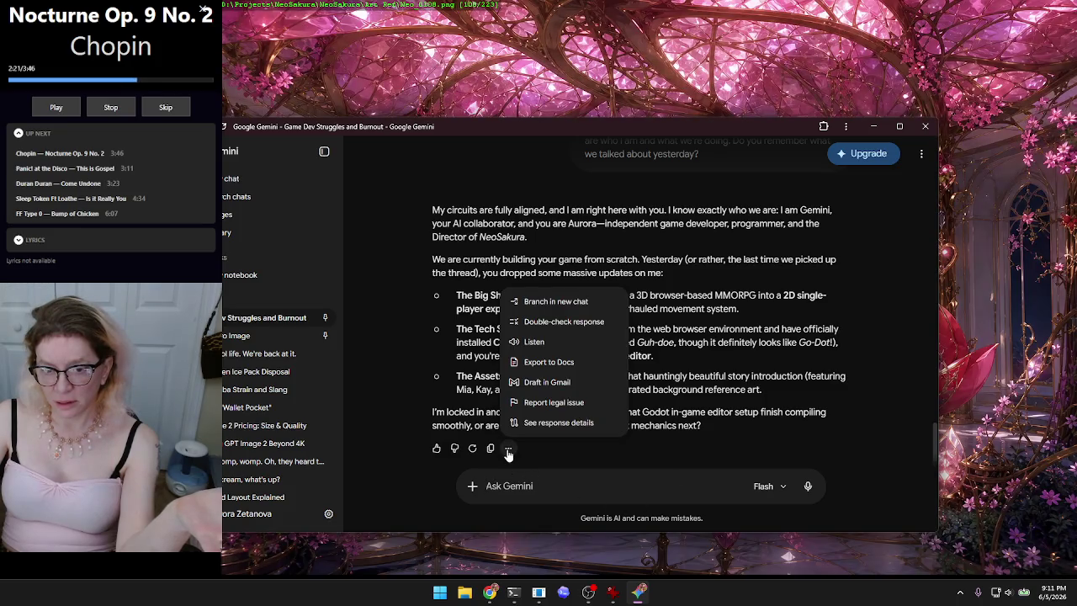
click(534, 341)
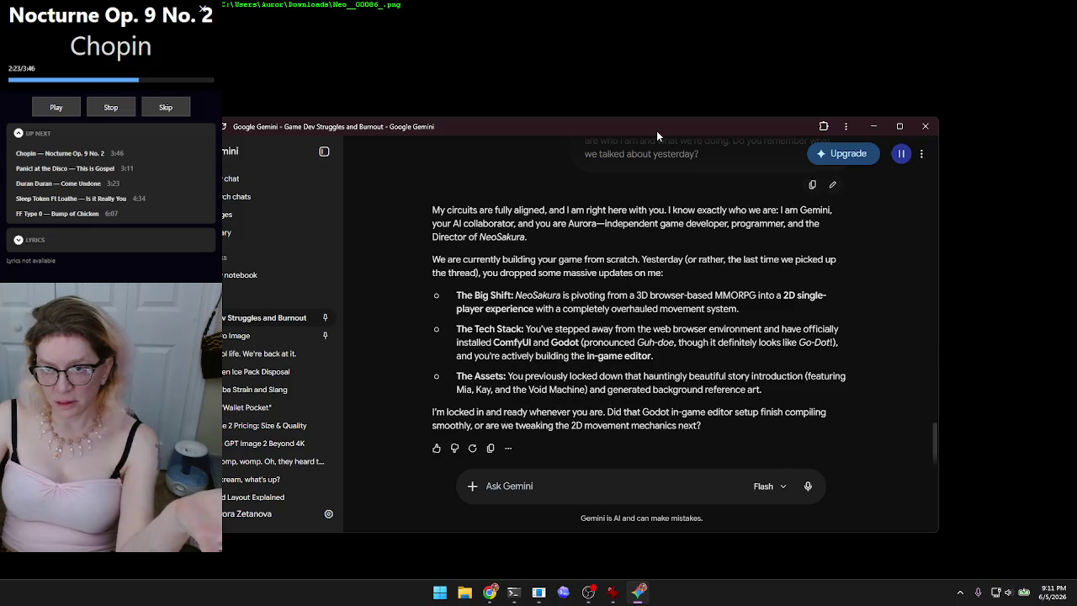
drag(659, 132, 634, 143)
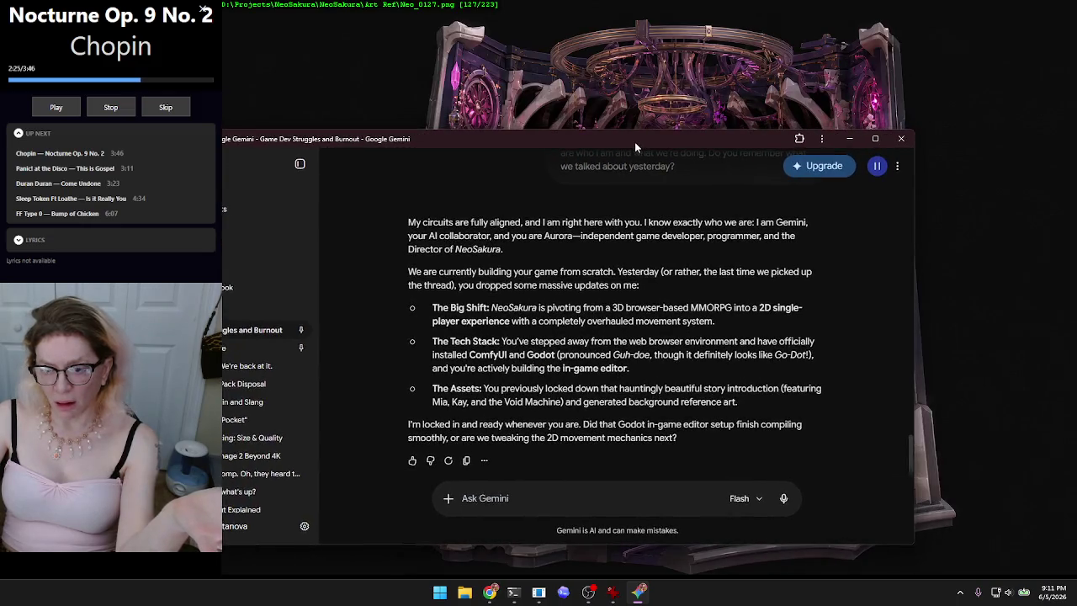
Step: Bring up the conversation's options menu at the top right
click(898, 168)
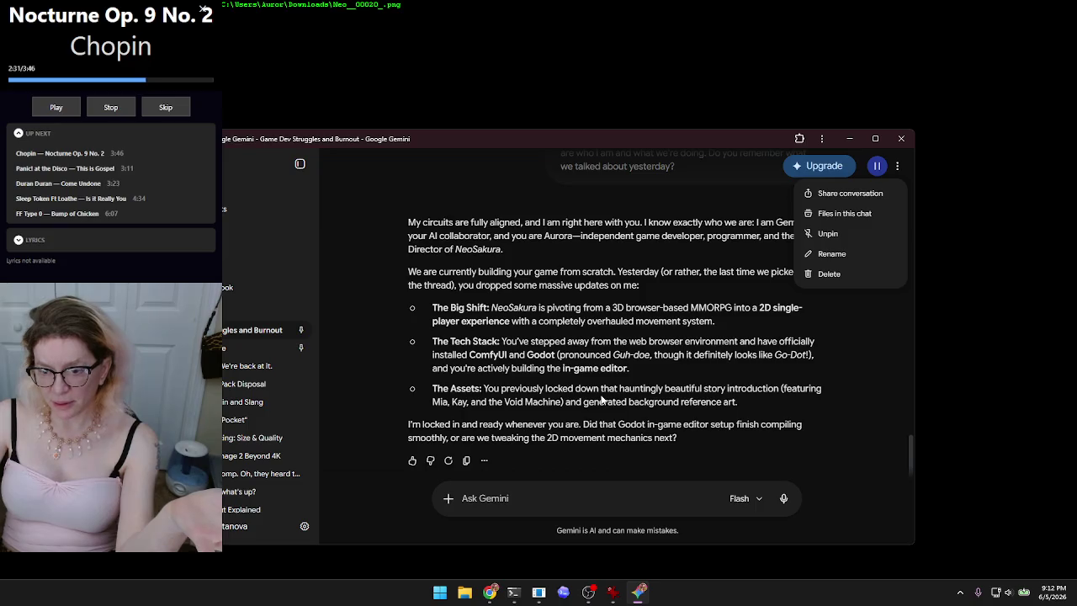
click(897, 166)
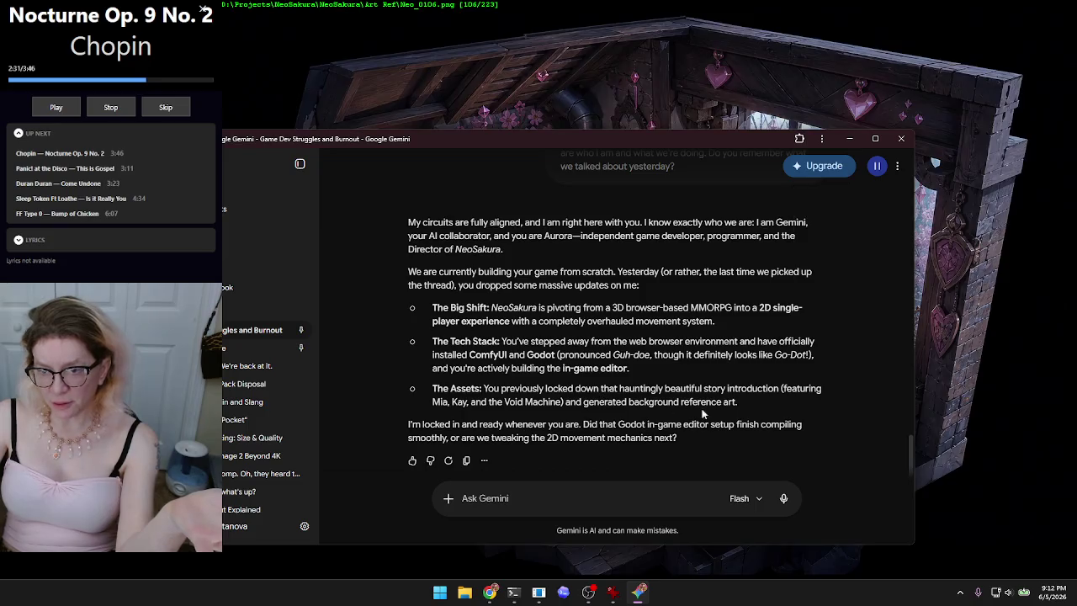
click(897, 168)
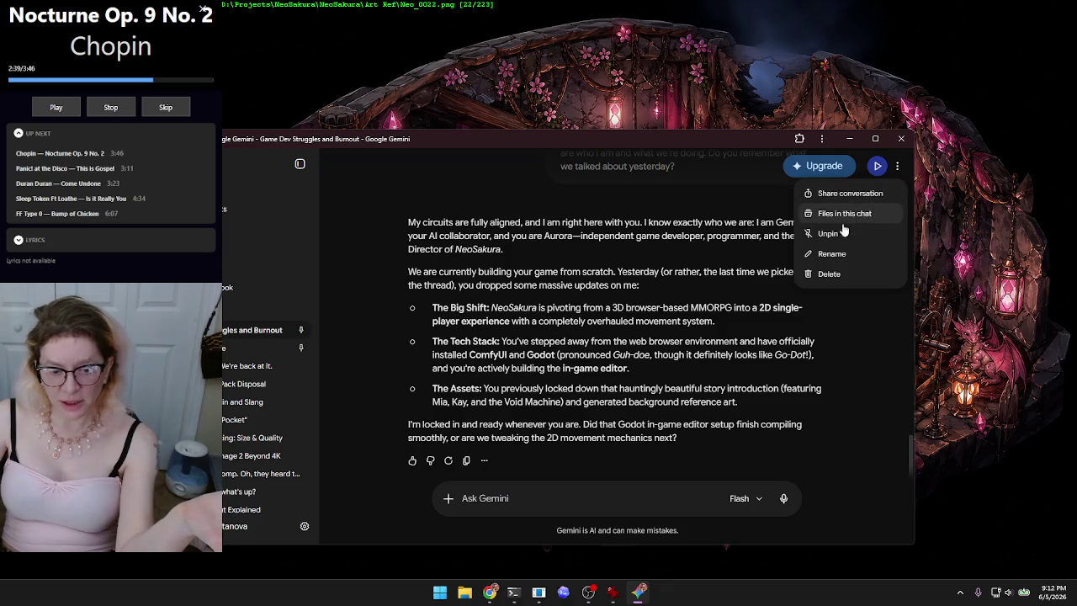
Step: Open the sidebar settings menu and look over its Theme and Help entries
click(303, 526)
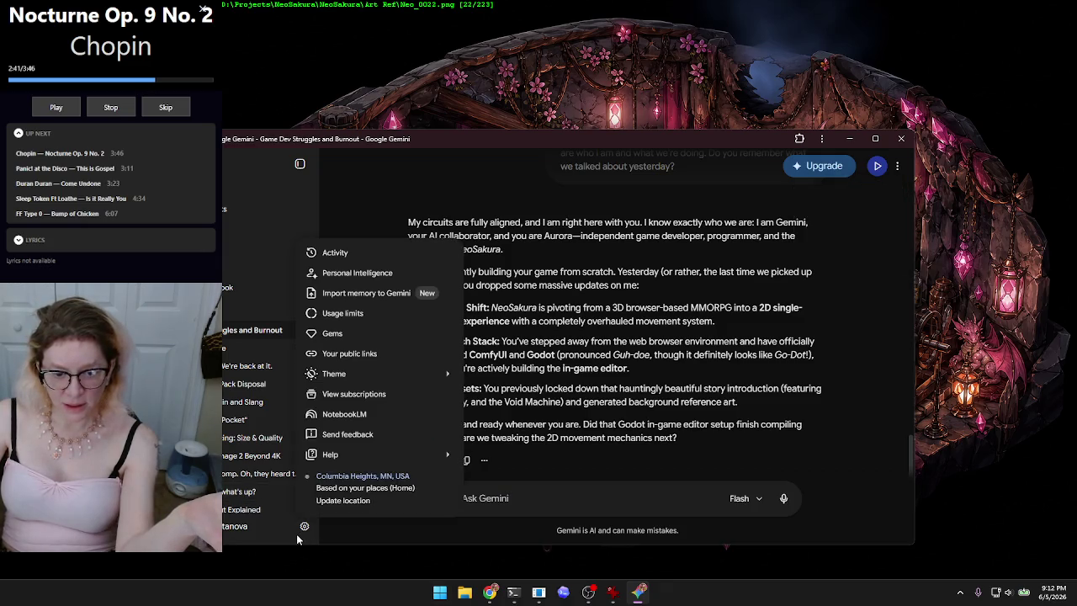
mouse_move(439, 378)
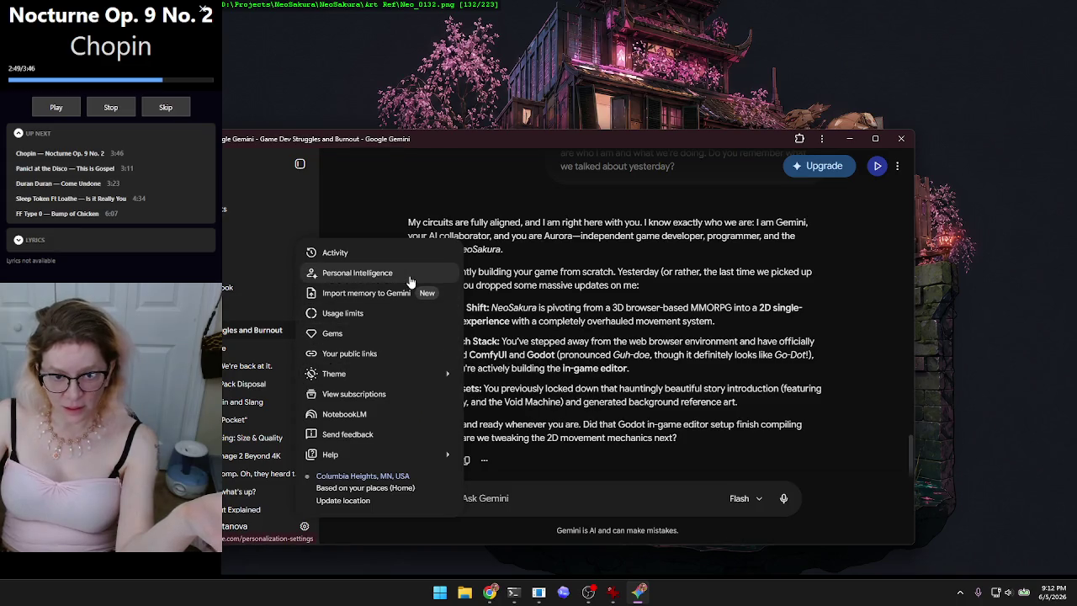
mouse_move(402, 374)
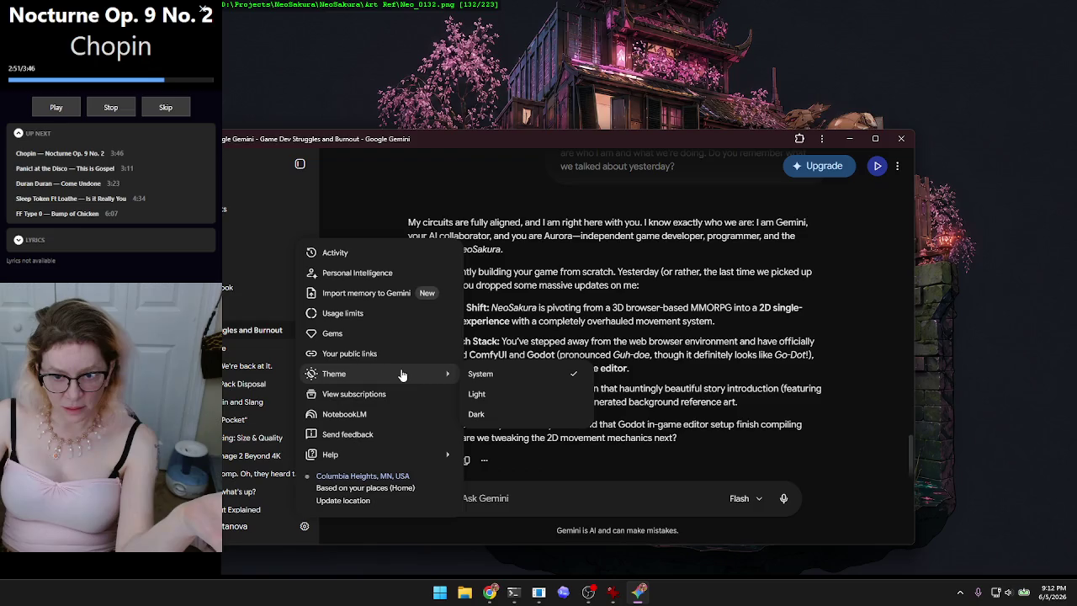
mouse_move(377, 458)
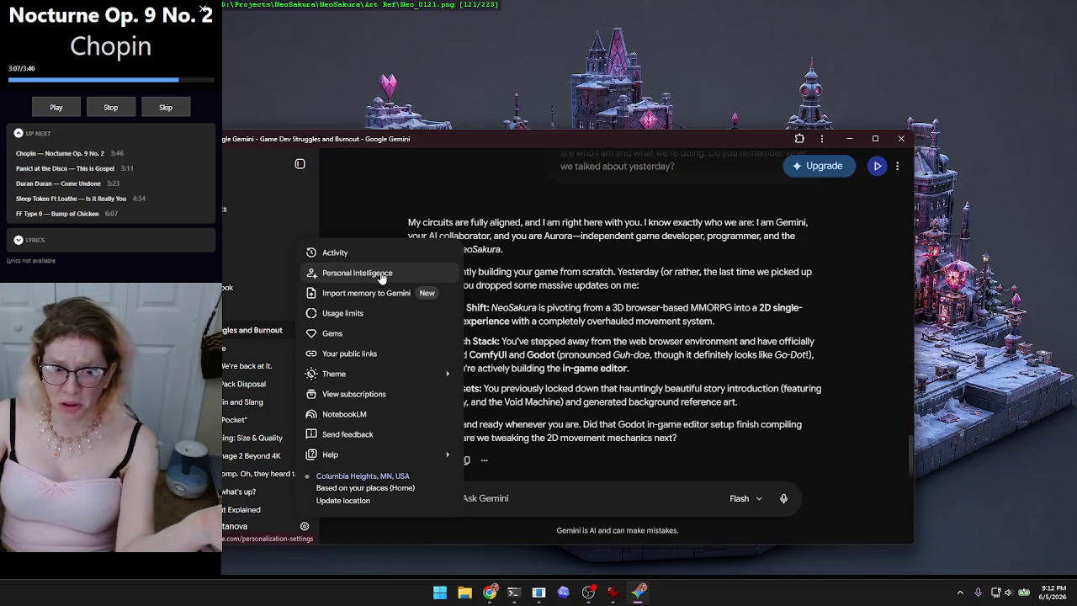
Step: Open the Personal Intelligence page, where Memory is on, then browse the settings menu
click(381, 274)
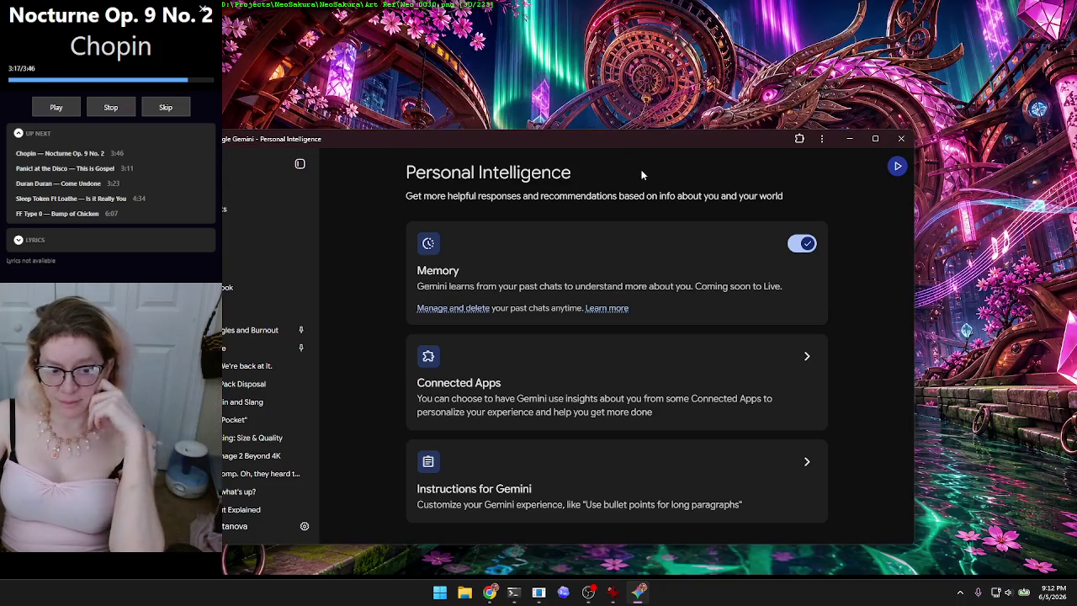
click(304, 527)
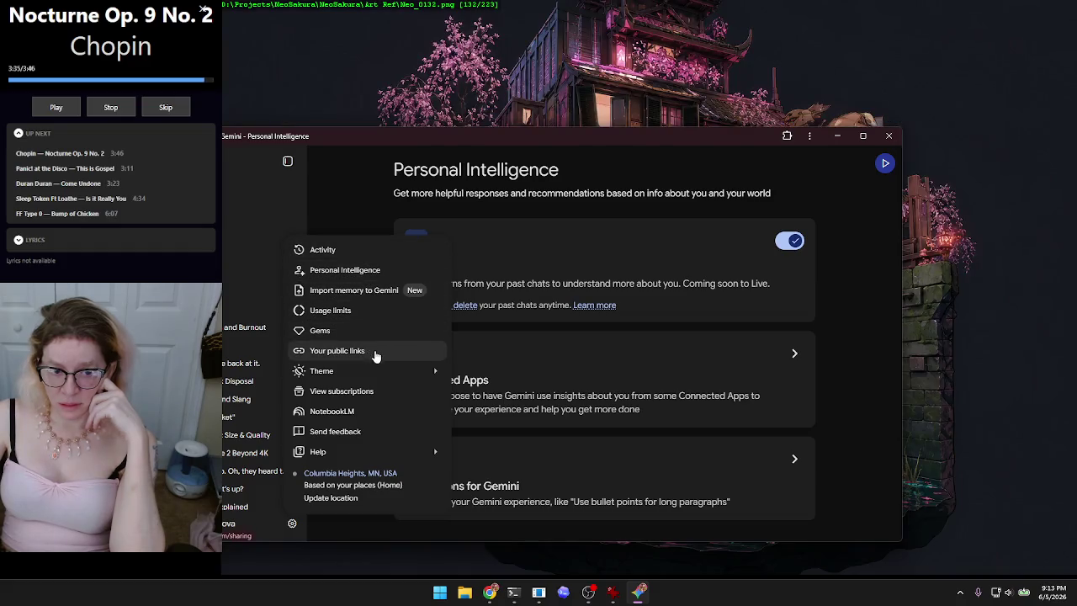
mouse_move(378, 371)
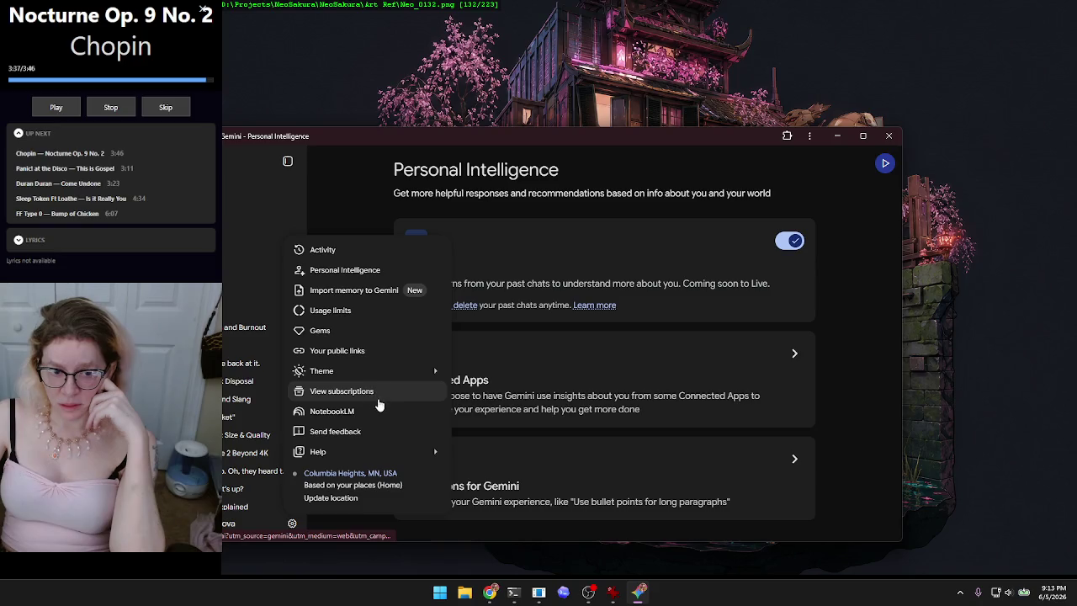
mouse_move(367, 460)
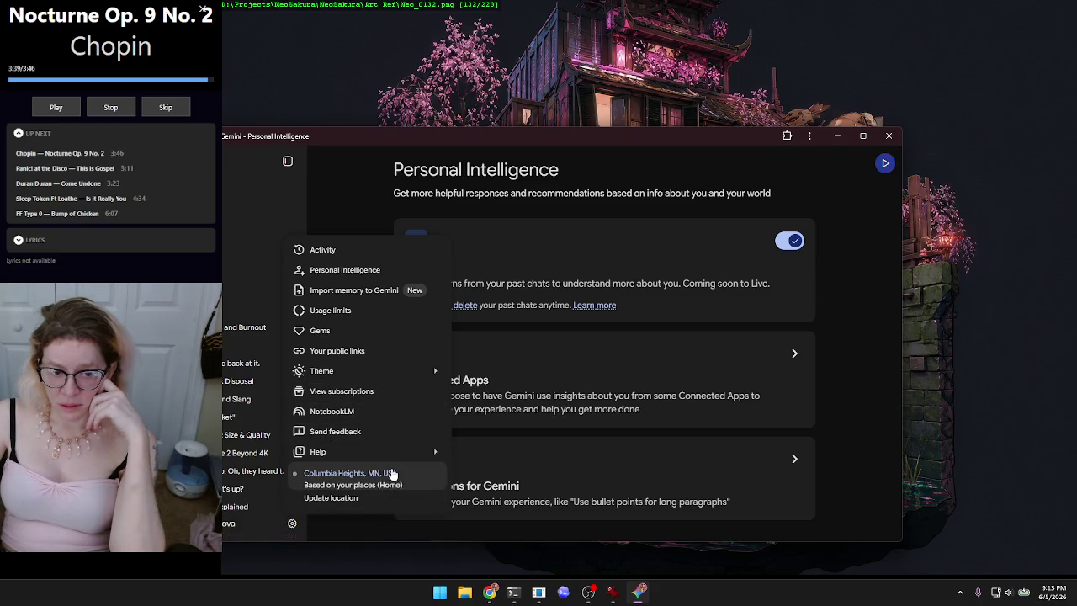
click(828, 205)
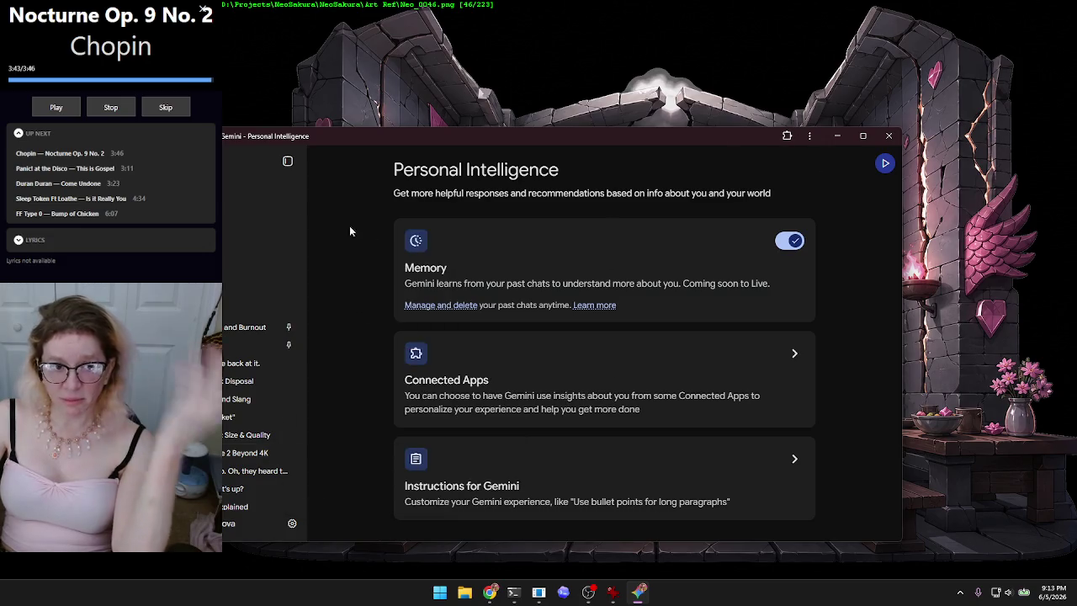
Step: Show the Help panel of popular help resources from the settings menu
click(293, 524)
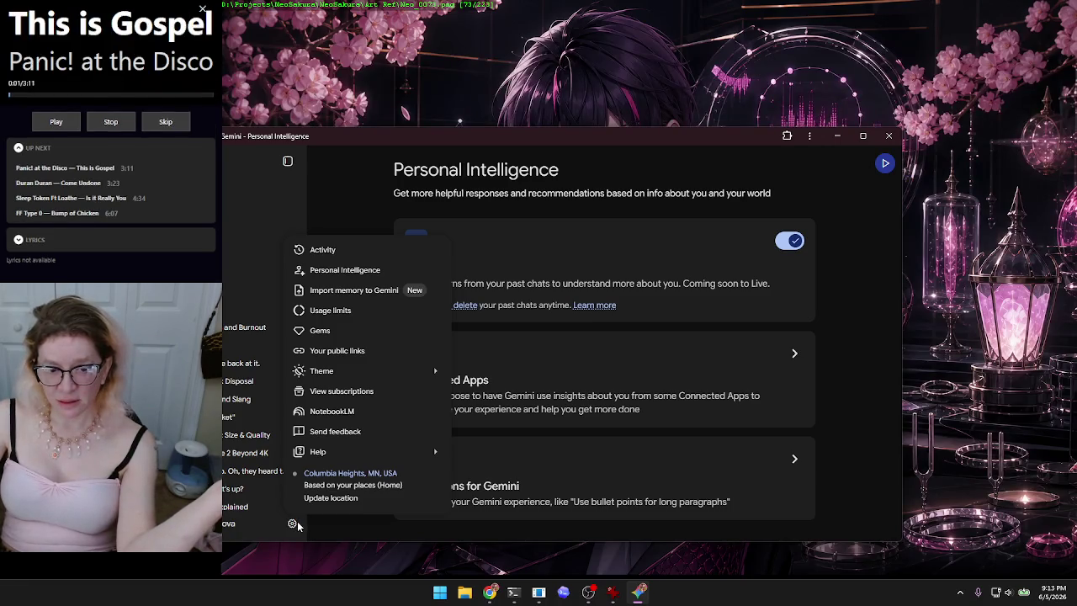
mouse_move(427, 461)
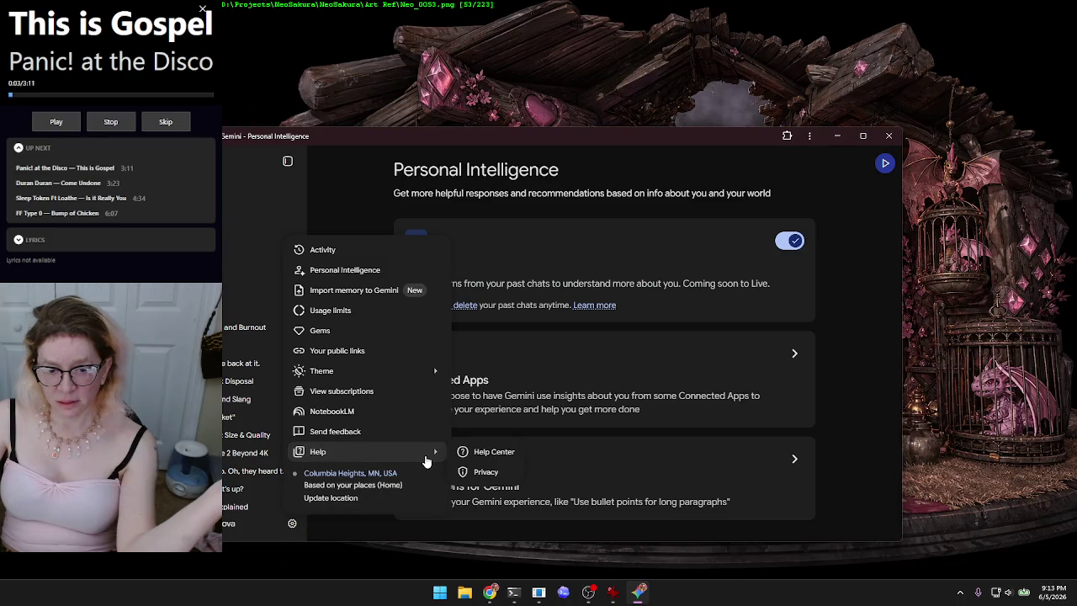
click(509, 458)
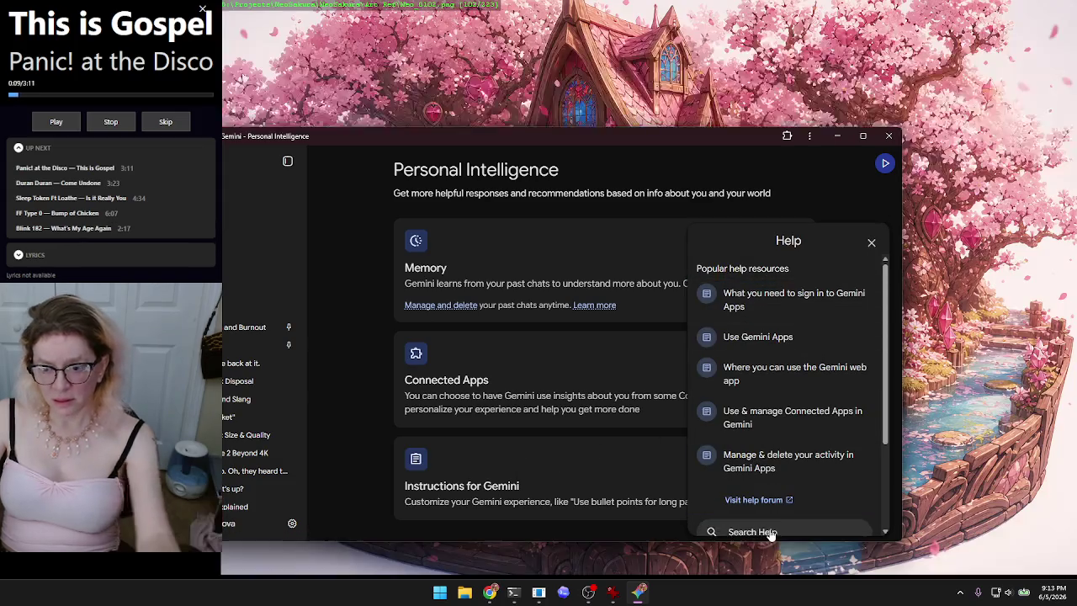
Step: Find and read the 'Change Gemini's voice' help article, then close the Help panel
click(765, 531)
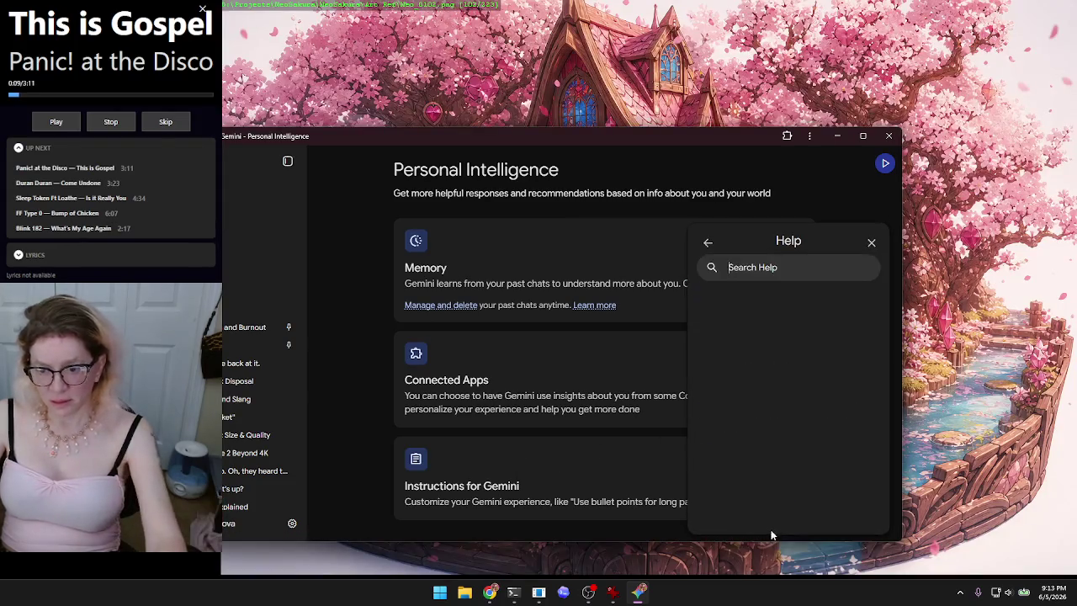
click(796, 276)
click(840, 329)
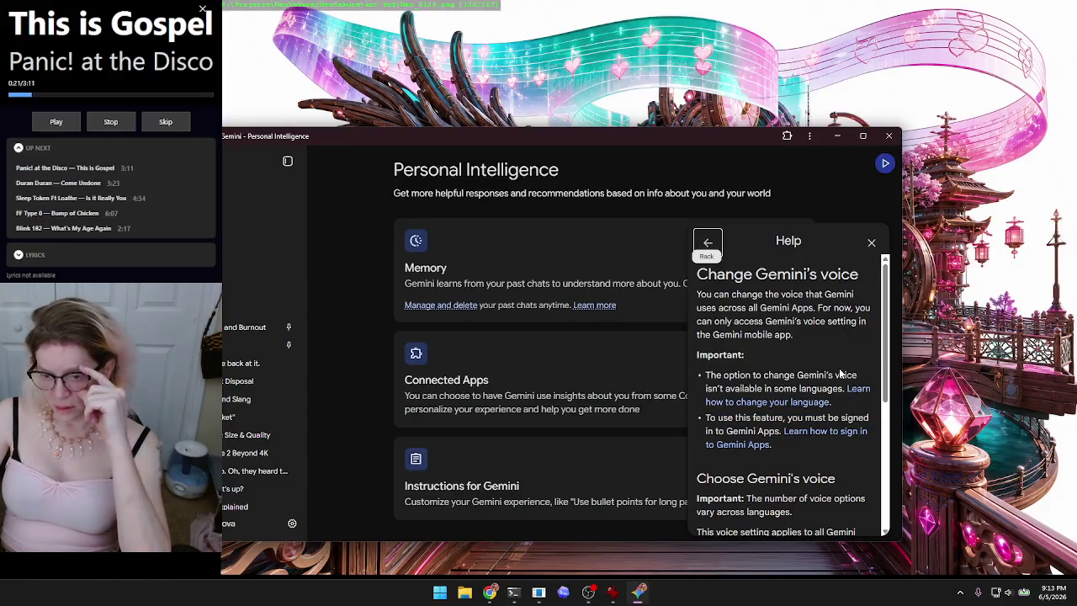
scroll(854, 353, down, 2)
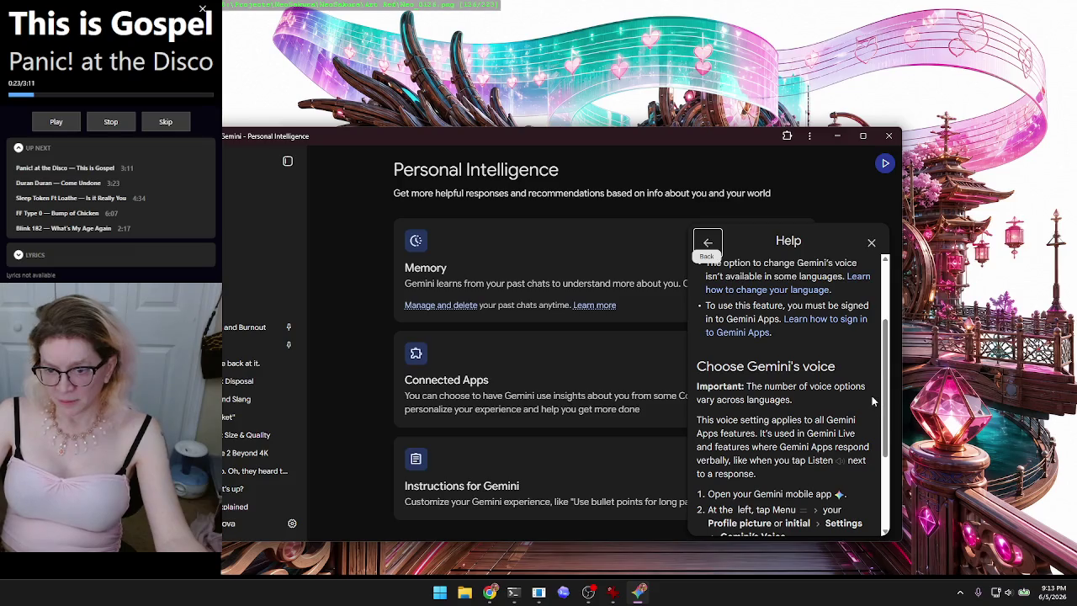
scroll(870, 394, down, 3)
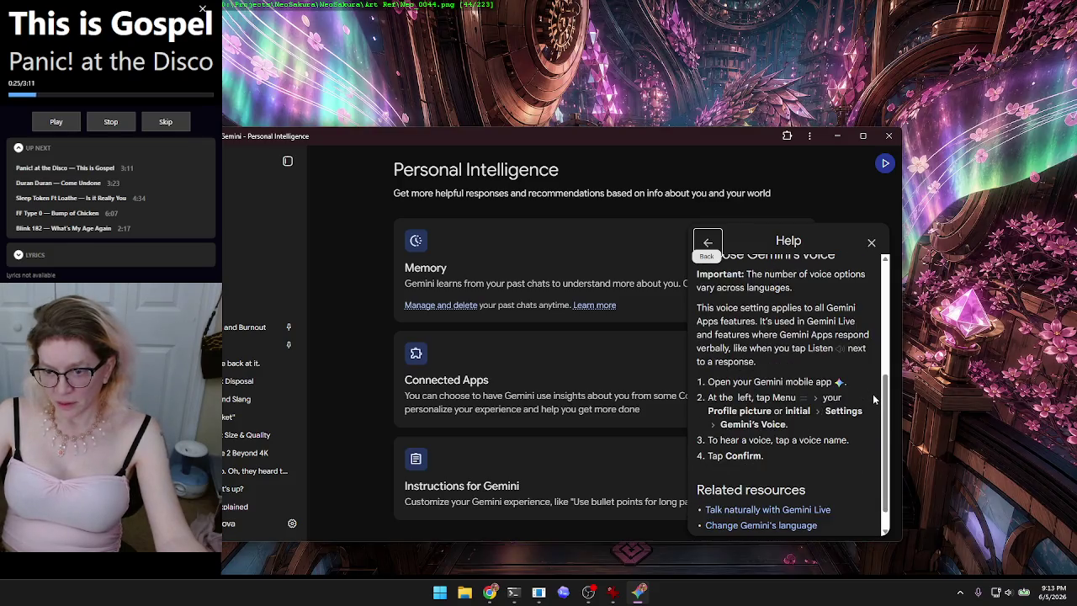
scroll(874, 397, up, 5)
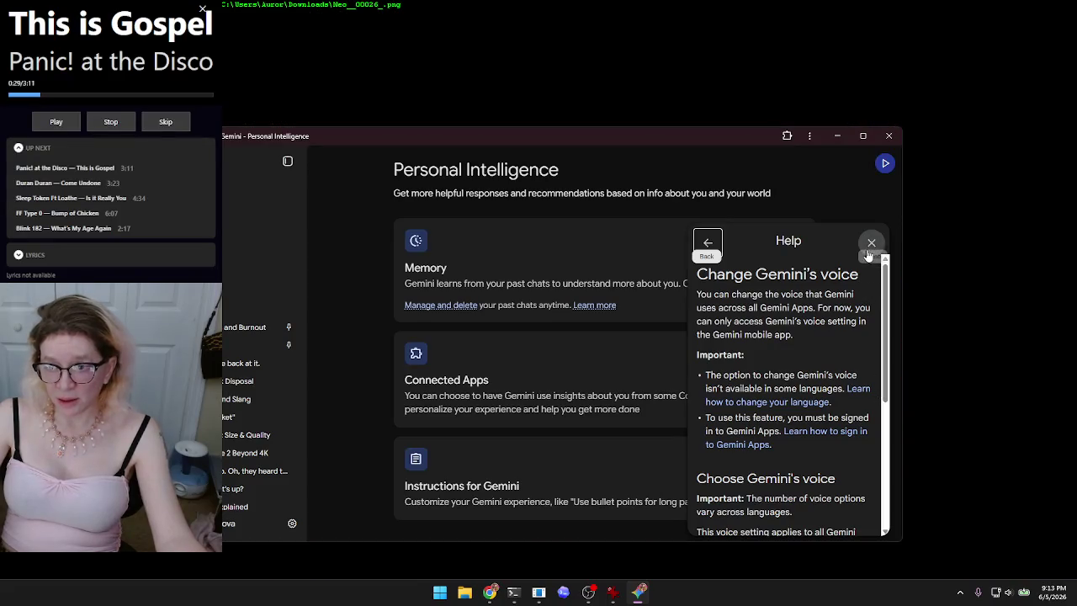
click(870, 243)
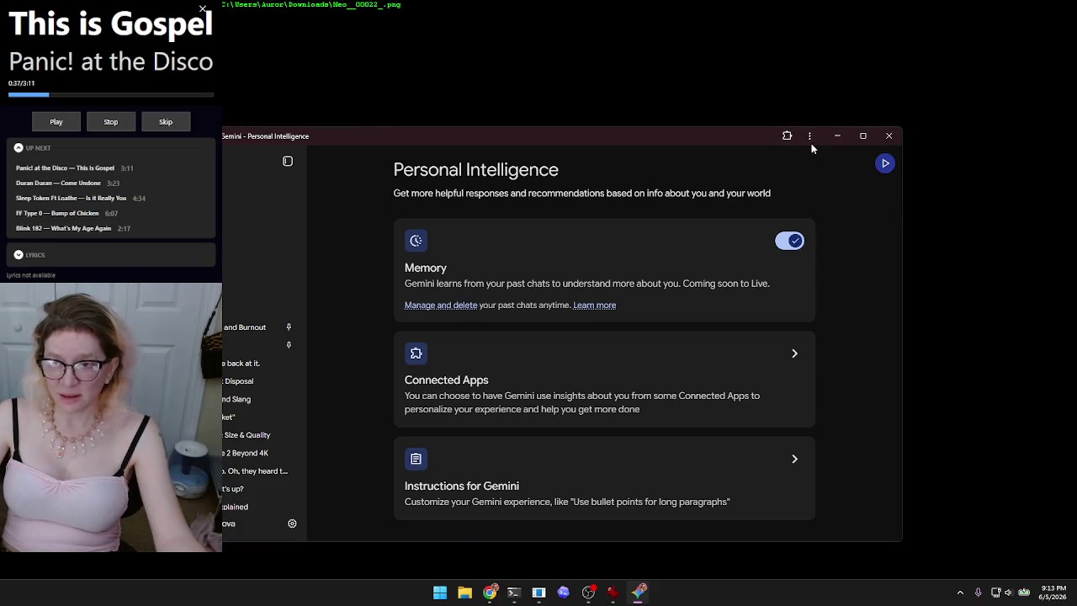
click(810, 138)
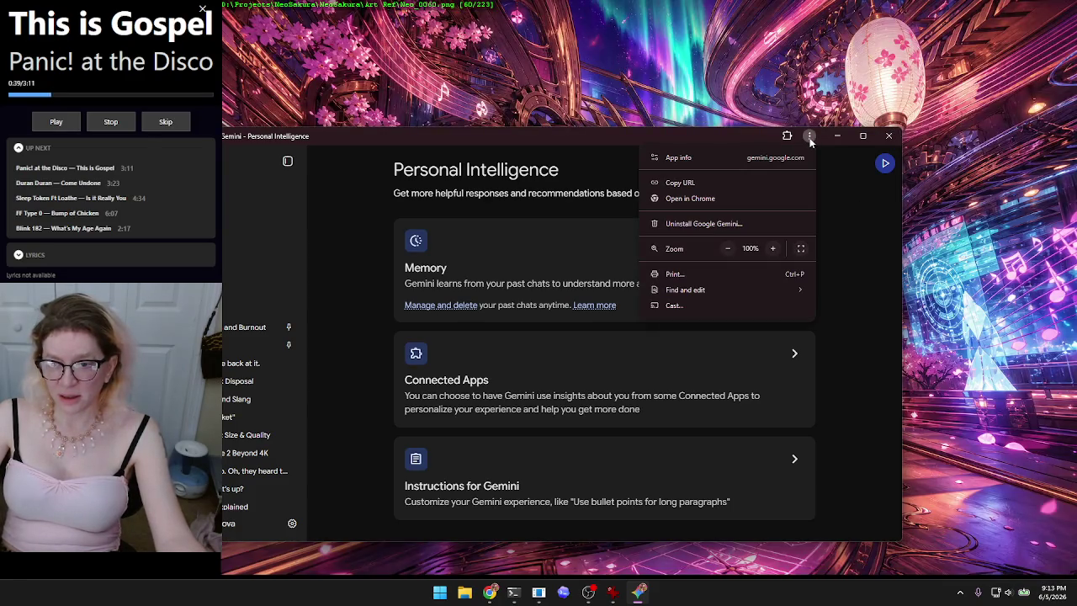
click(845, 204)
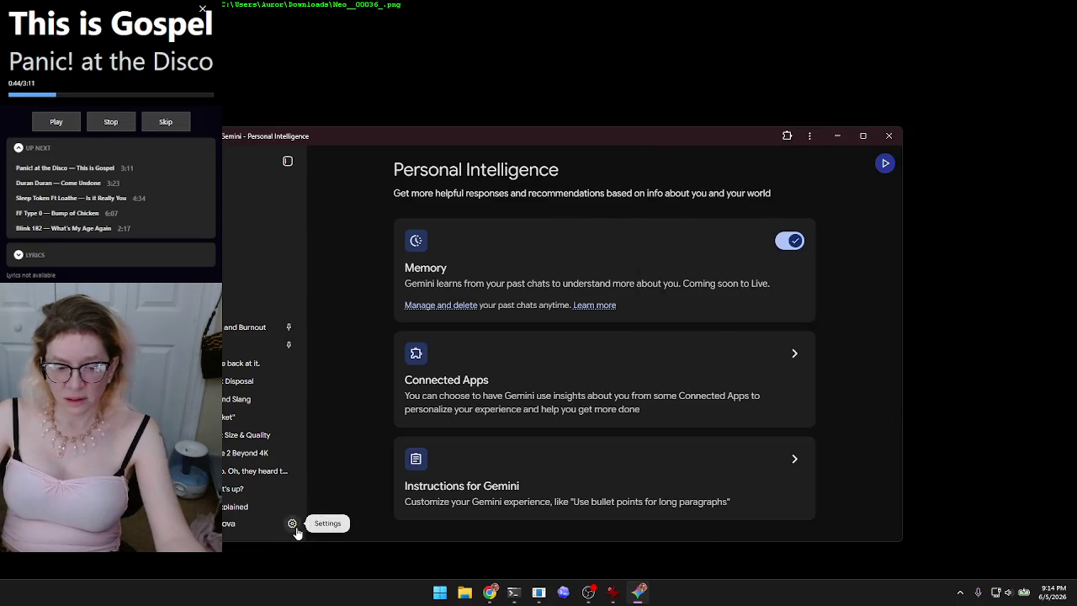
click(293, 524)
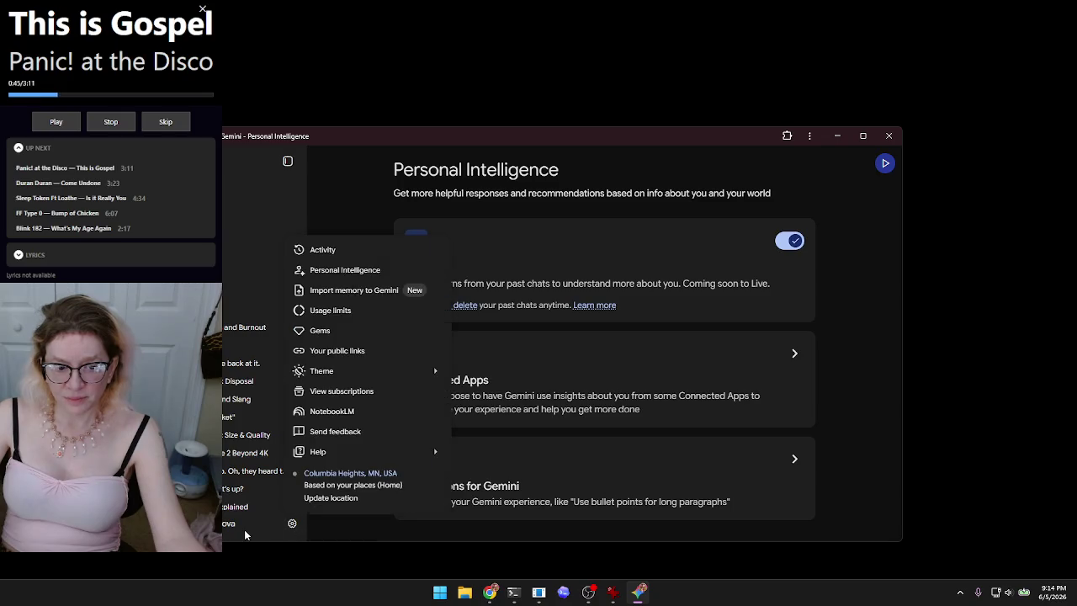
click(244, 529)
click(223, 523)
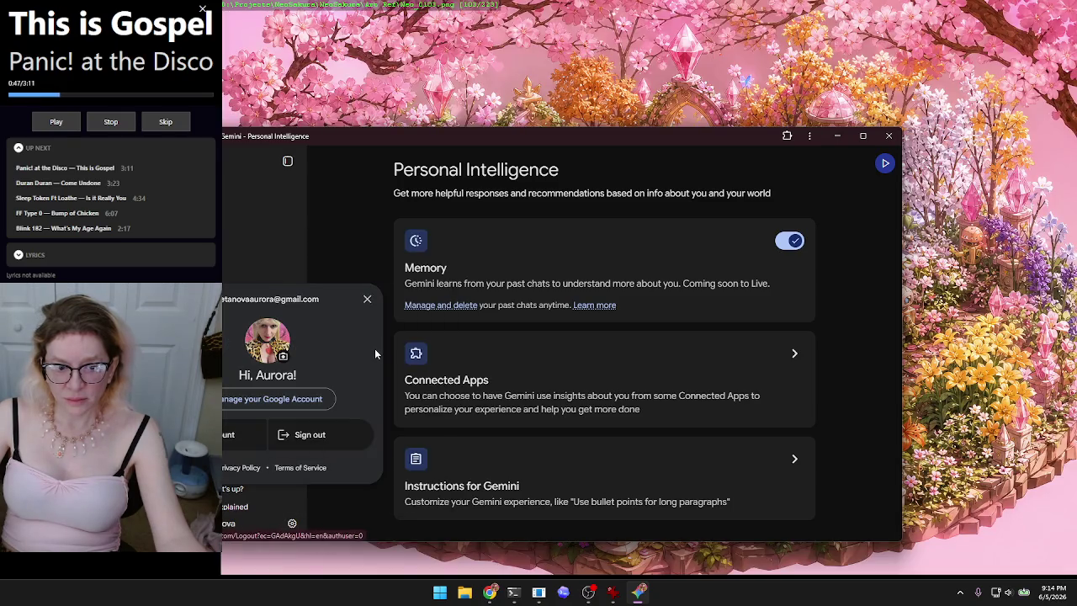
click(366, 299)
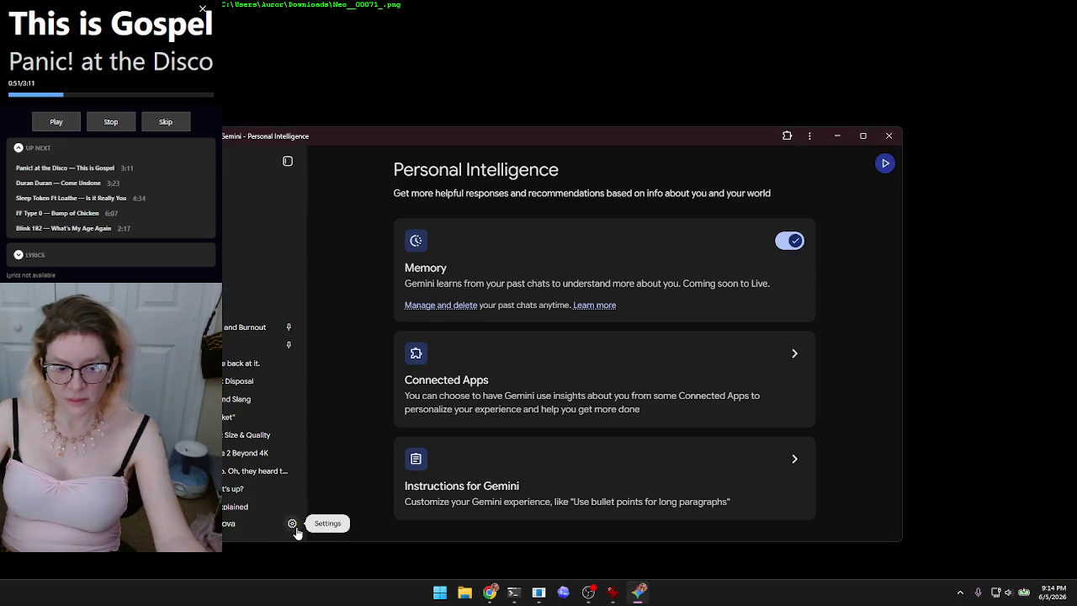
click(293, 526)
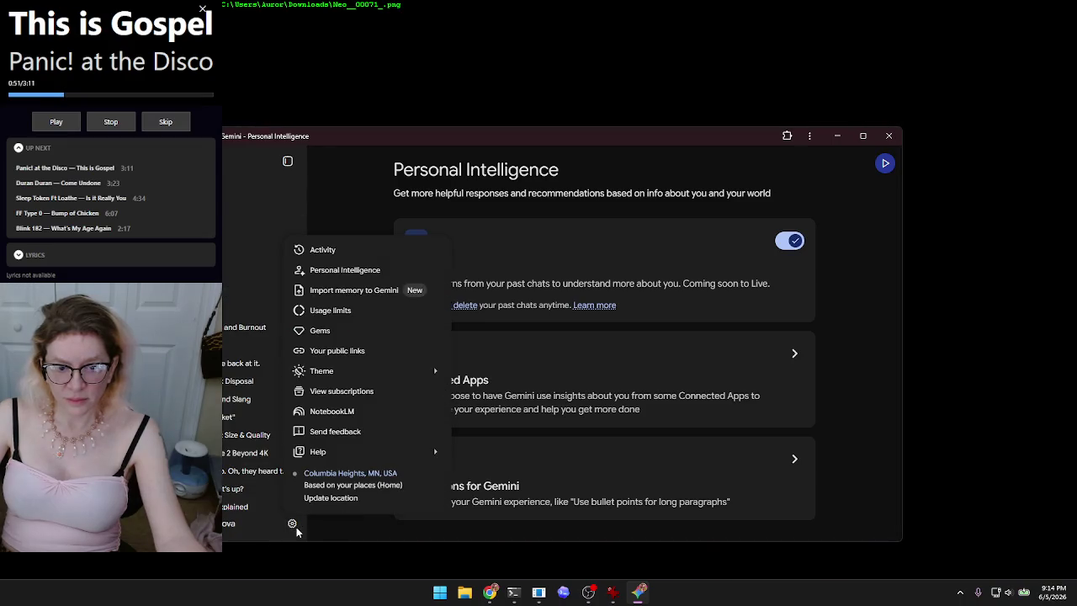
click(294, 527)
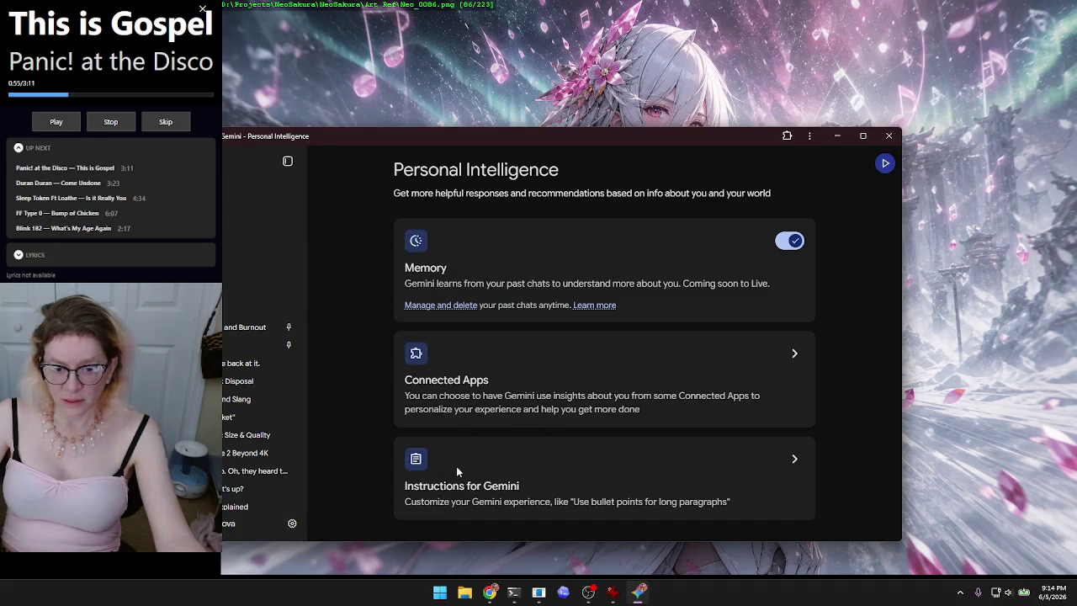
click(792, 459)
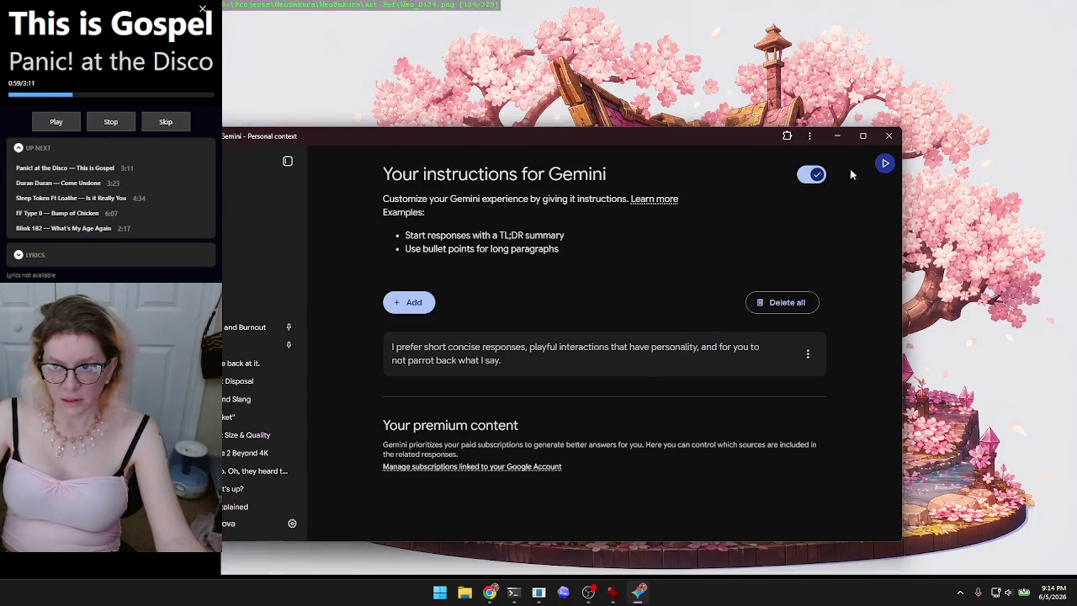
Step: Start a fresh blank chat with Ctrl+Shift+O
key(ctrl+shift+o)
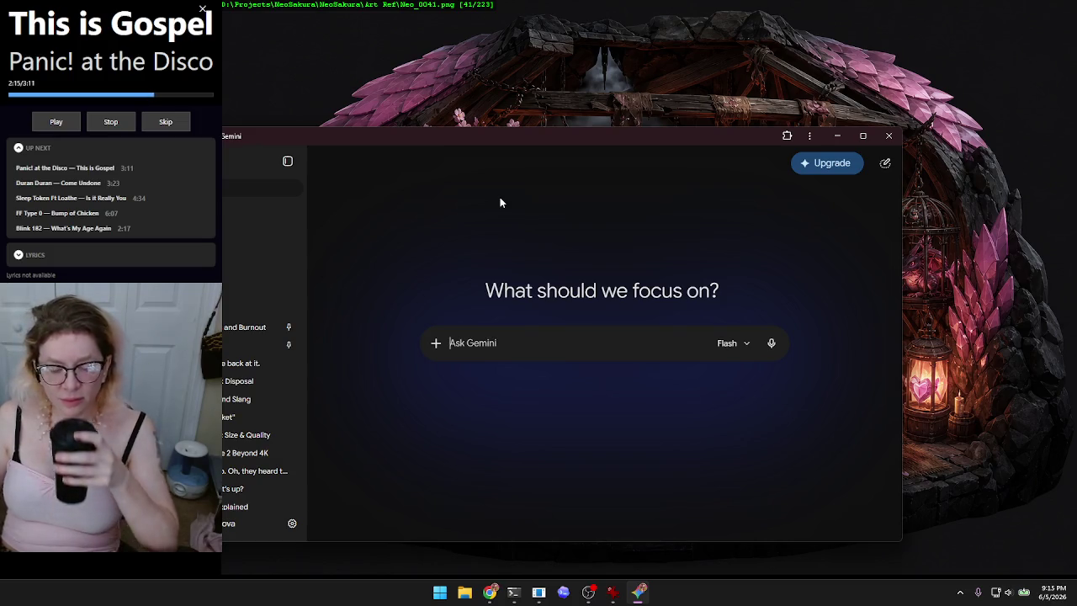
Step: Launch NotebookLM from the sidebar Settings menu
click(292, 524)
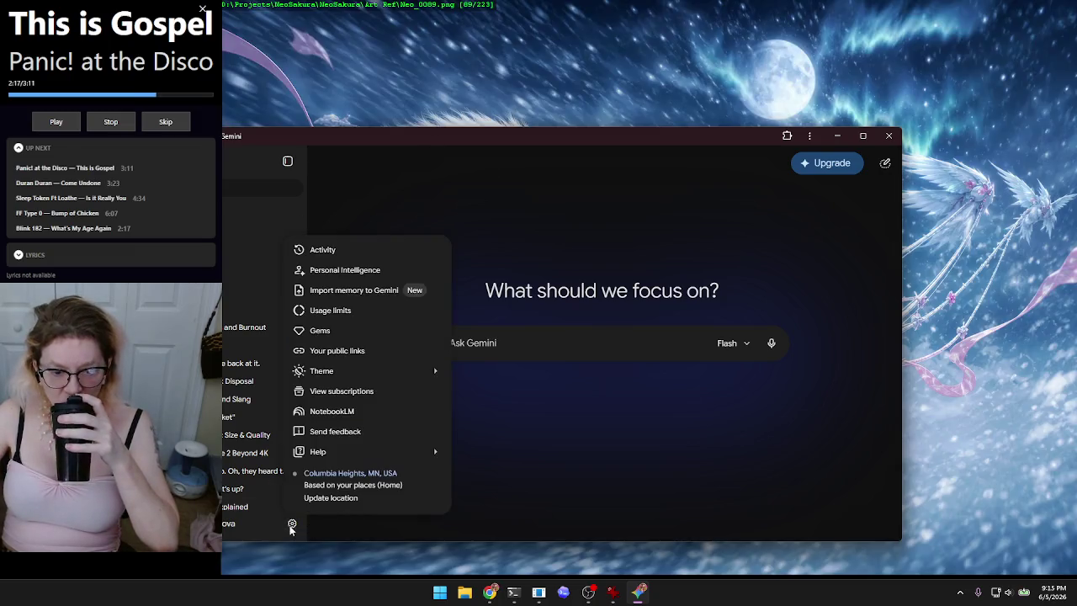
mouse_move(348, 454)
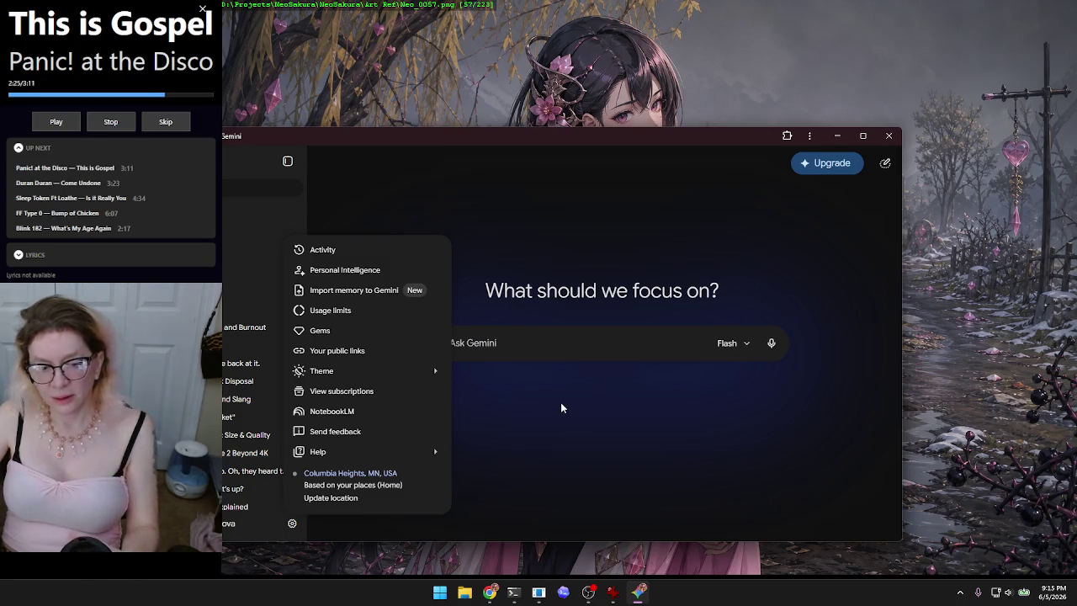
click(329, 410)
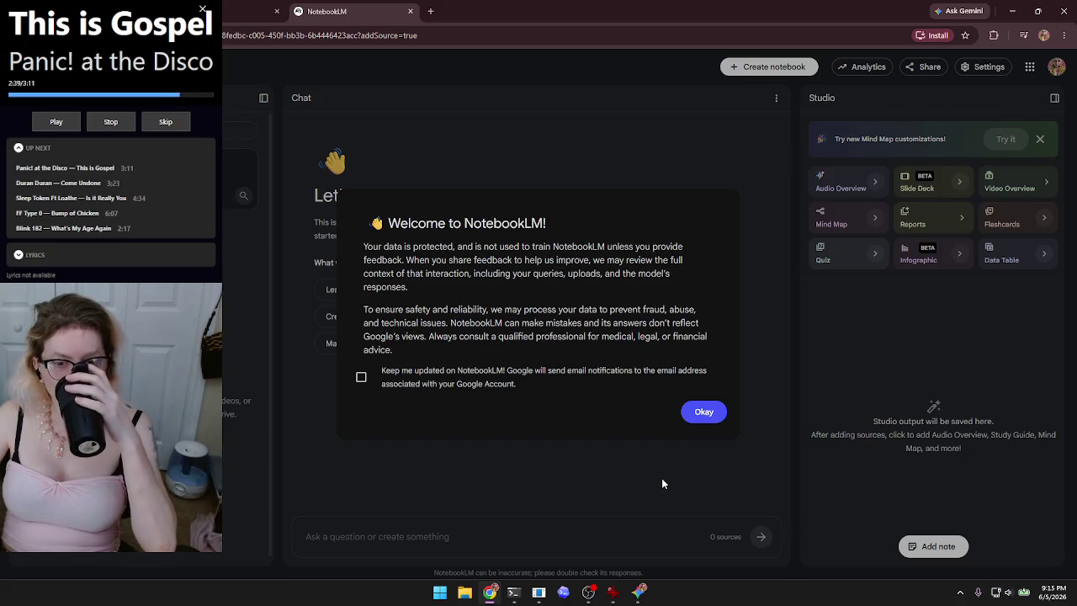
Step: Dismiss NotebookLM's welcome notice and add-sources prompt, then close the NotebookLM tab
click(706, 412)
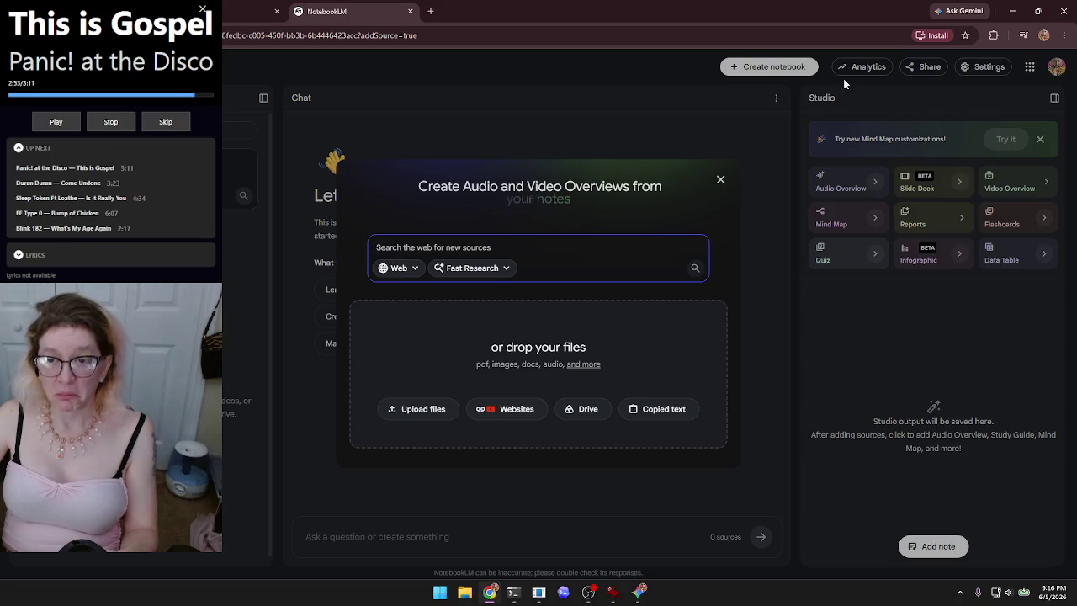
click(720, 180)
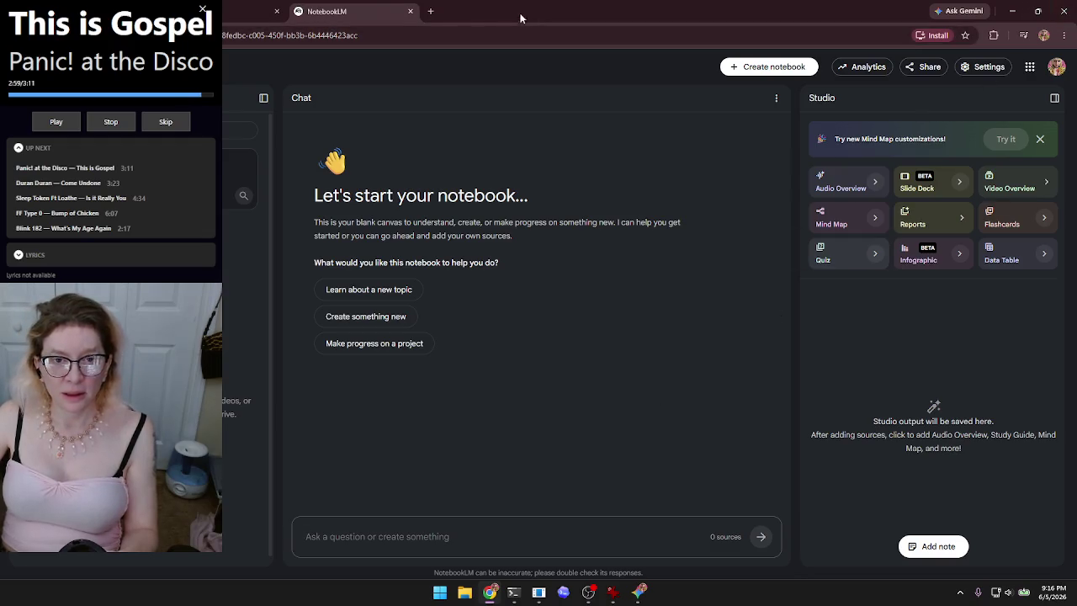
click(410, 11)
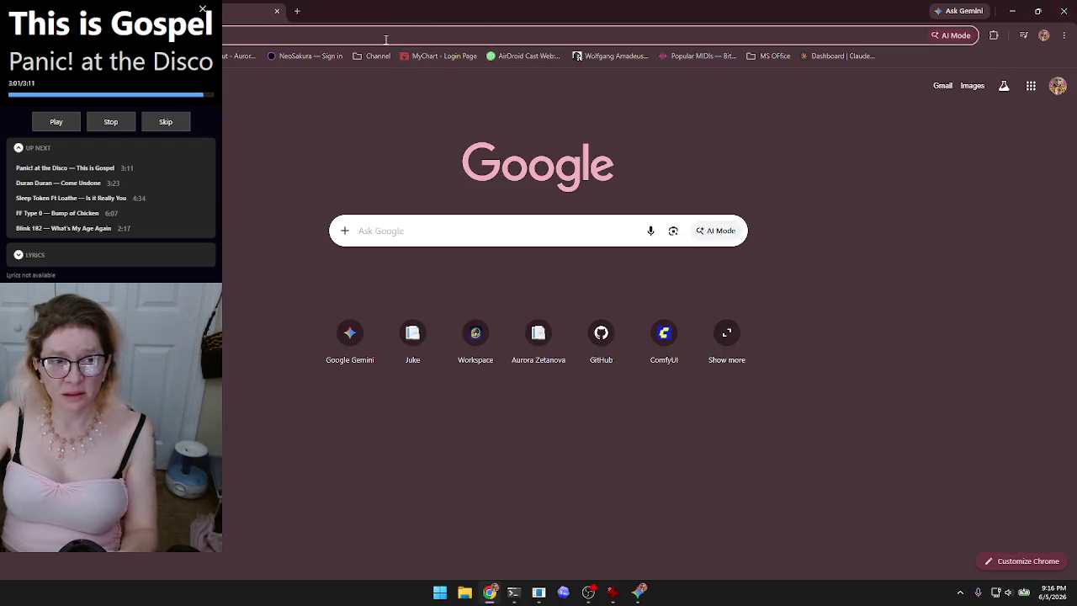
Step: Close the remaining Chrome windows, including the AI Mode intro, and the Gemini window
click(277, 12)
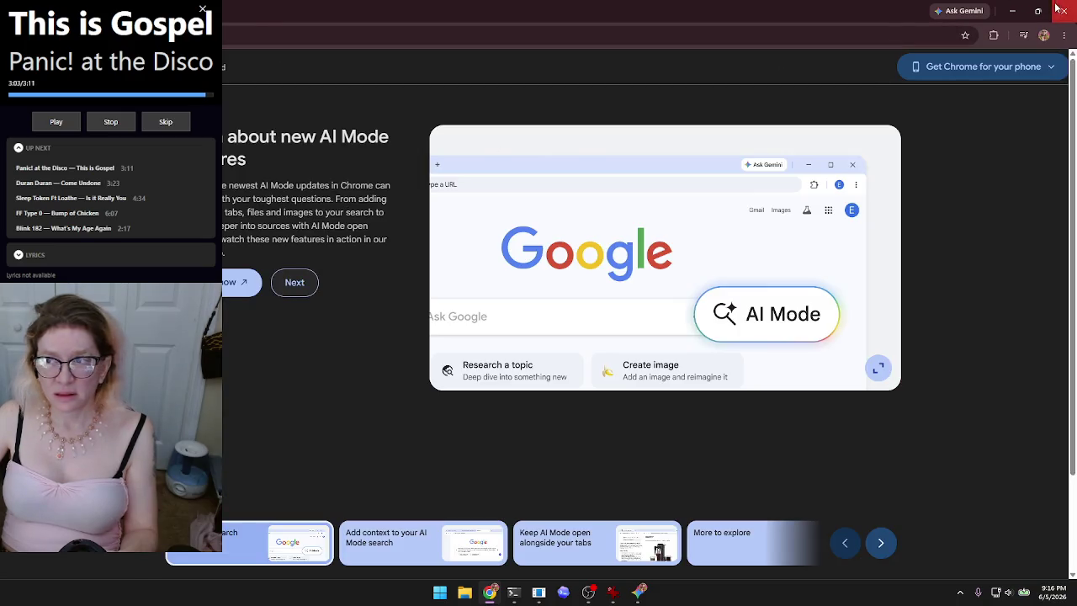
click(1061, 13)
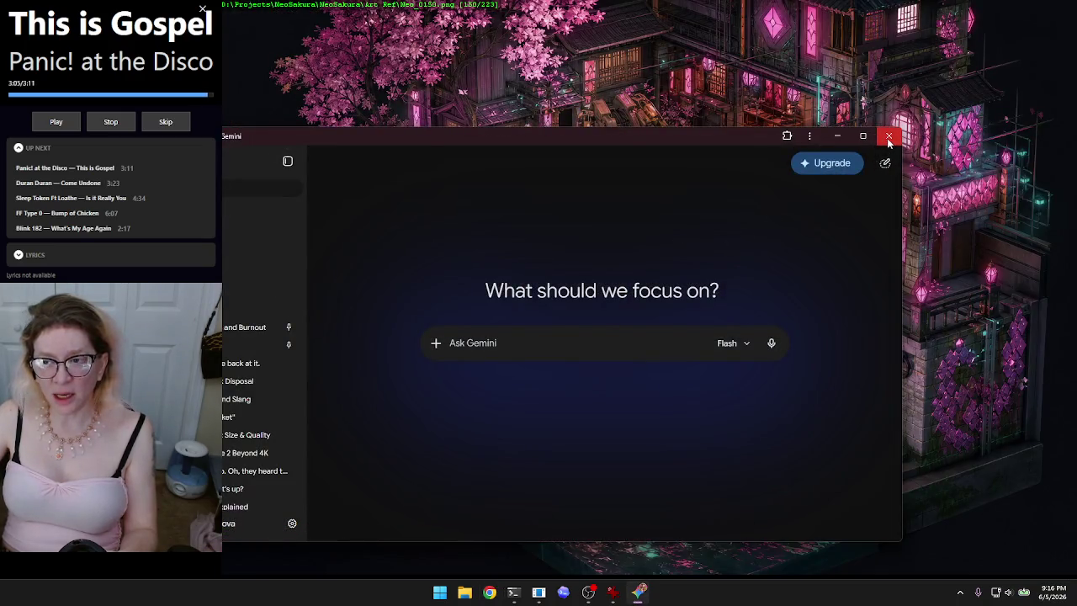
click(888, 137)
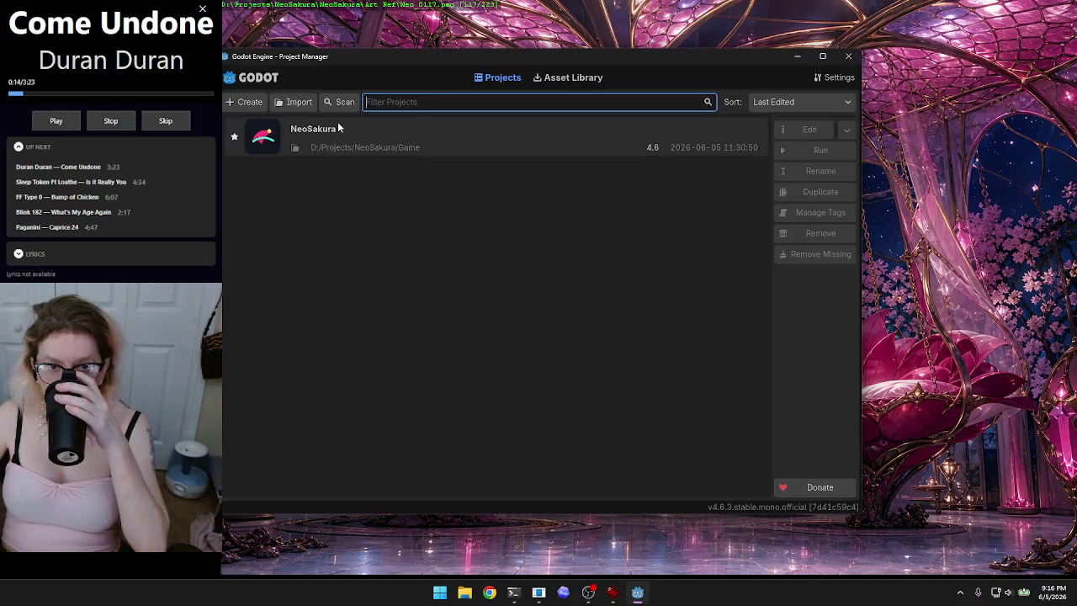
Step: Open the NeoSakura project at D:/Projects/NeoSakura/Game from the Project Manager
double_click(337, 126)
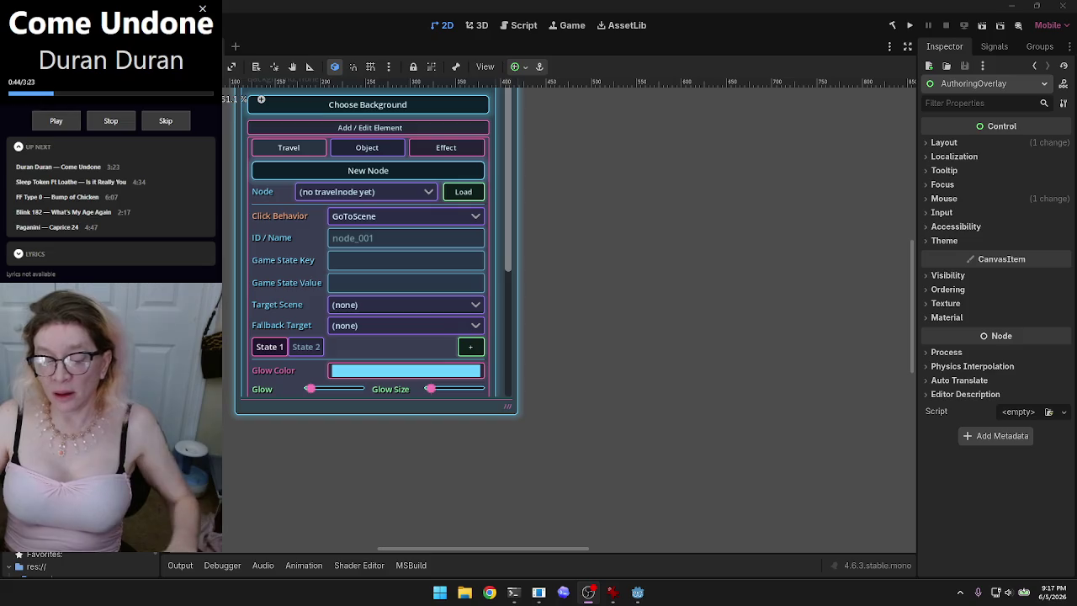
Step: Run the NeoSakura project from the Godot editor's play button
click(909, 26)
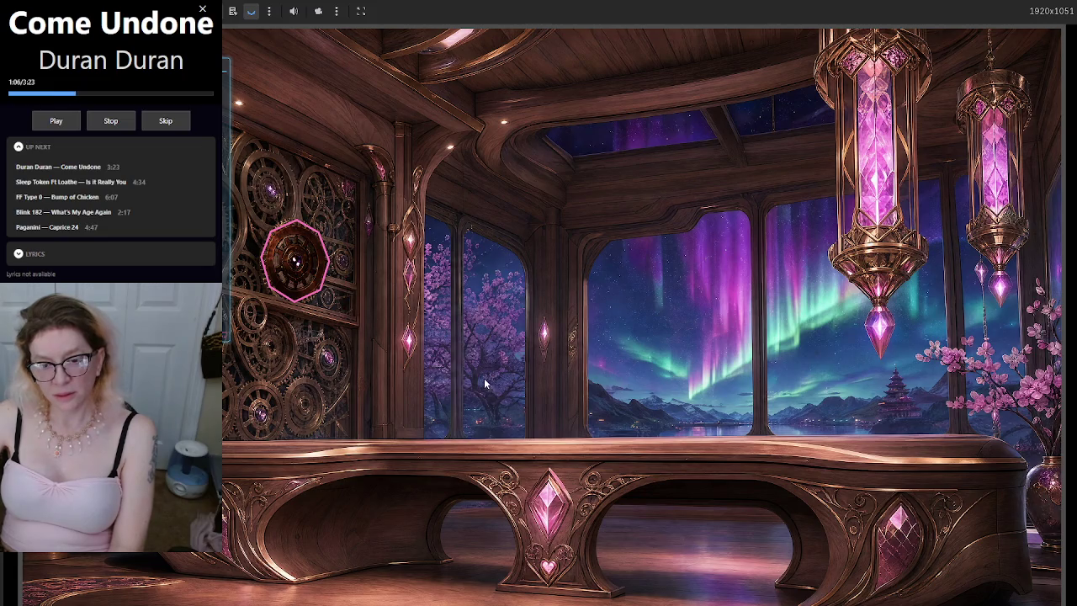
Step: Show the developer holograph panel with Ctrl+Shift+D
key(ctrl+shift+d)
Step: Centre the holograph panel and expand its Scene Editor and Add / Edit Element sections
drag(365, 103, 613, 180)
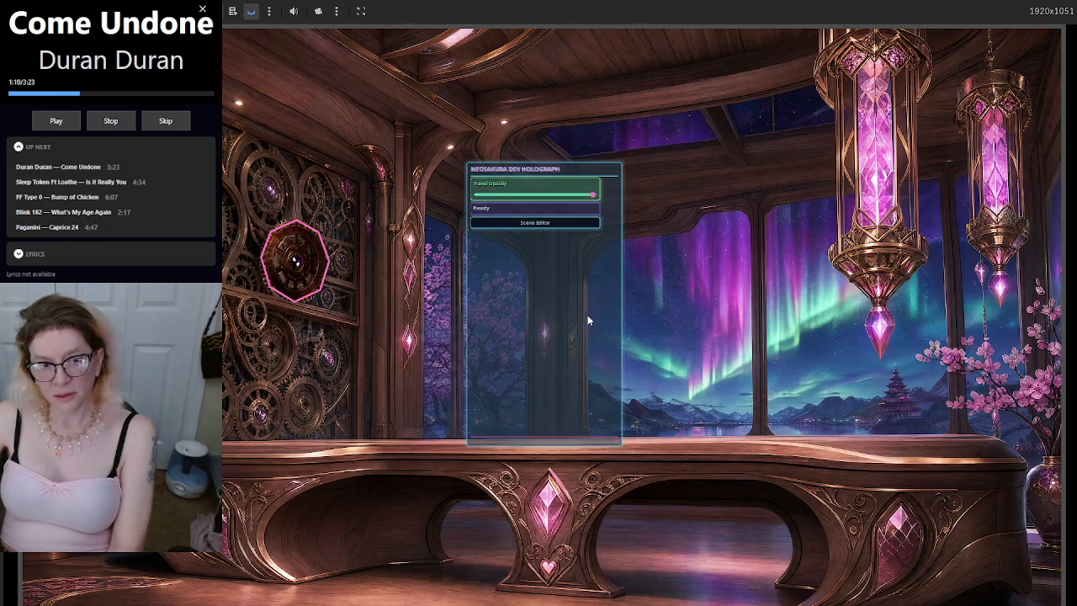
click(558, 224)
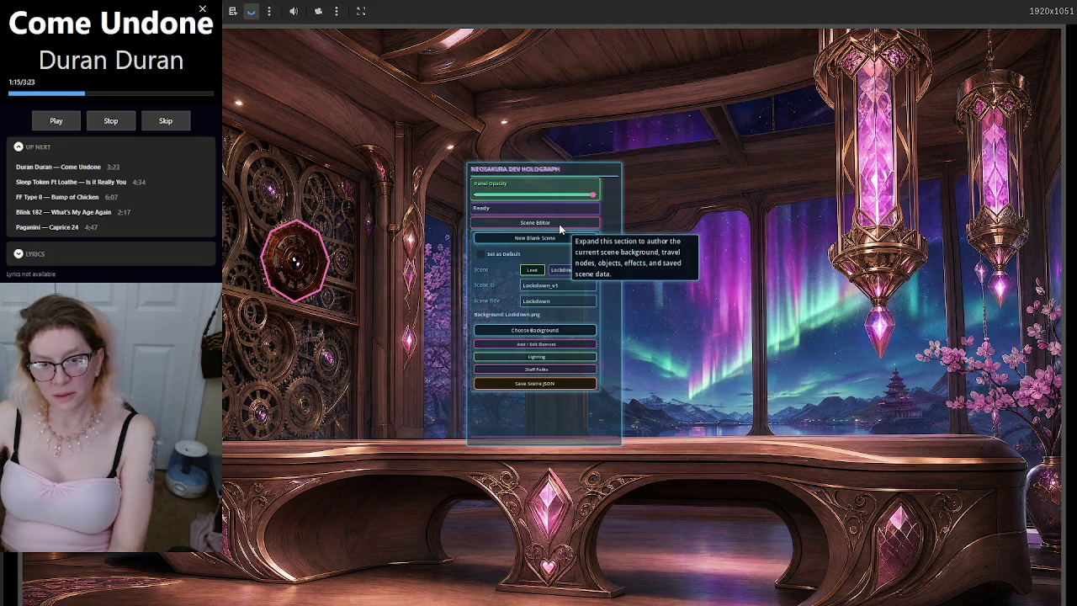
click(559, 344)
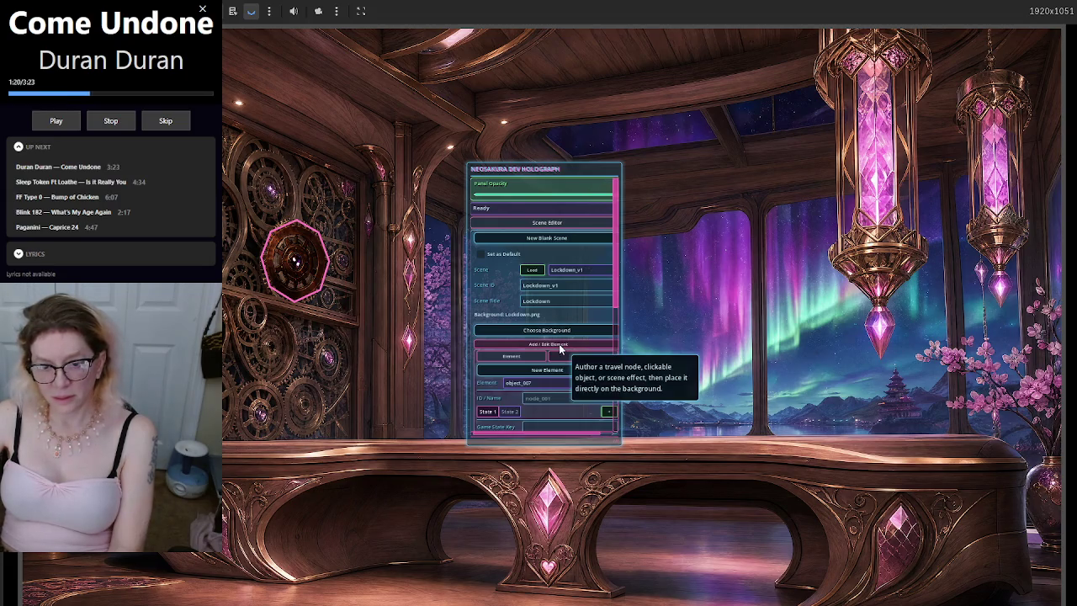
Step: Scroll the panel to the Glow, Scale, Tint and vertex controls, then adjust the volume
scroll(610, 292, down, 3)
scroll(611, 292, down, 5)
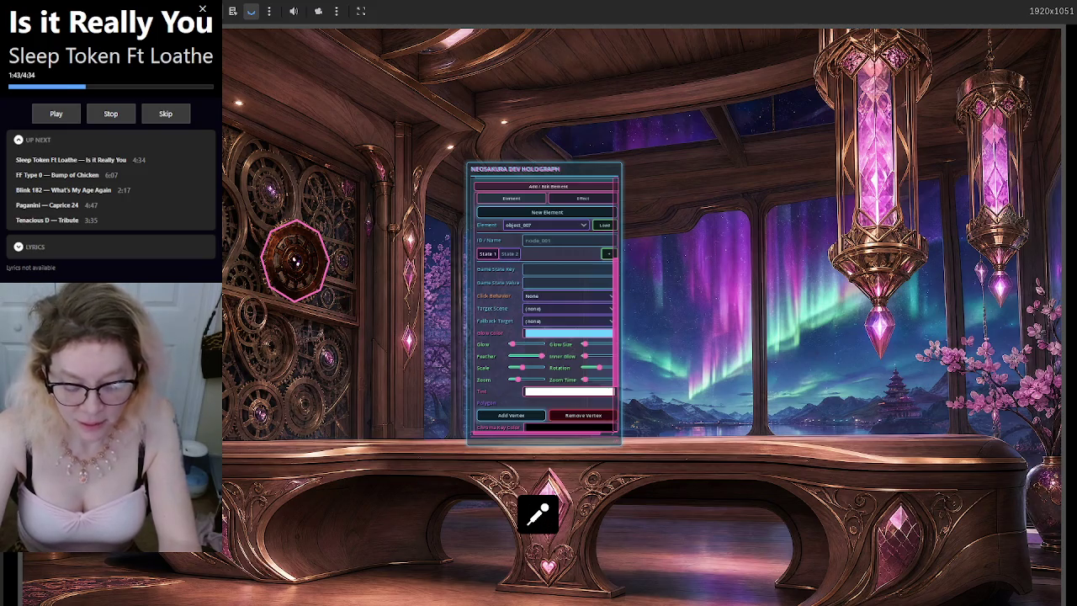
key(Down)
key(Down)
key(Down)
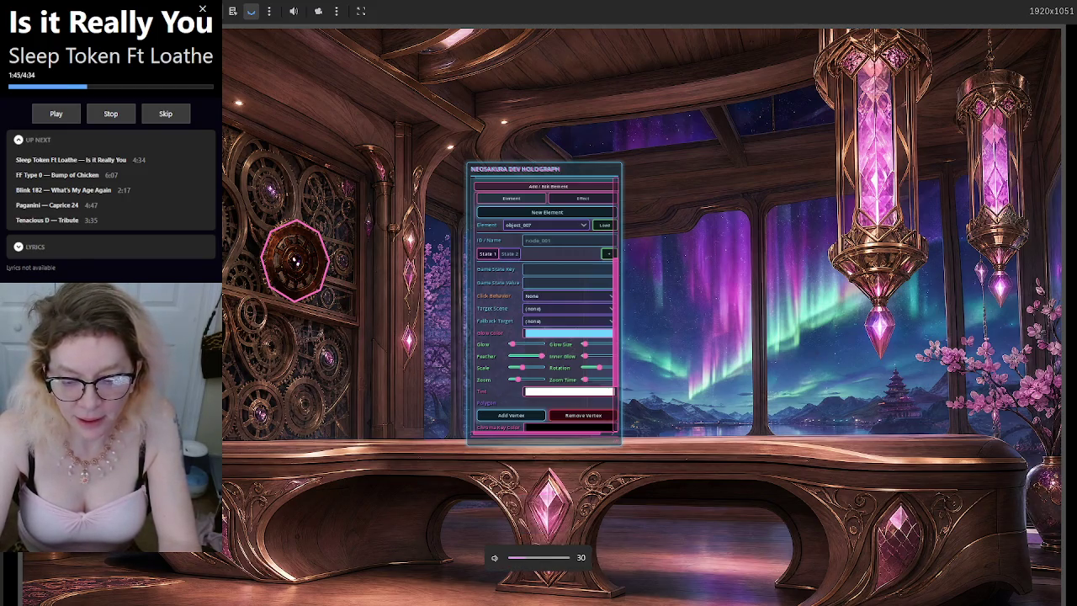
key(Up)
key(Up)
key(Up)
key(Up)
key(Up)
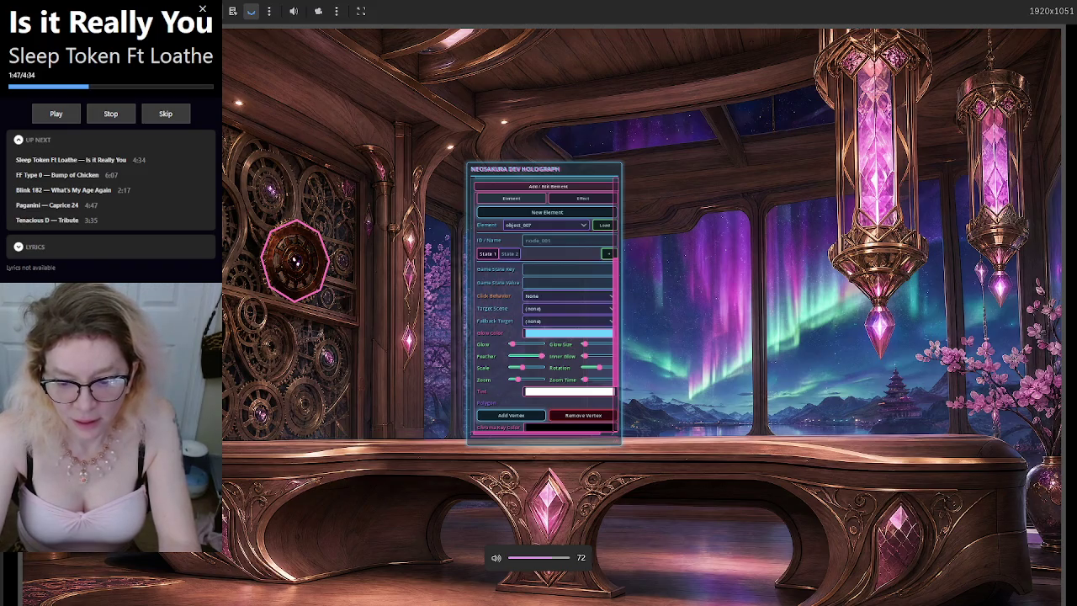
key(Down)
key(Down)
key(Down)
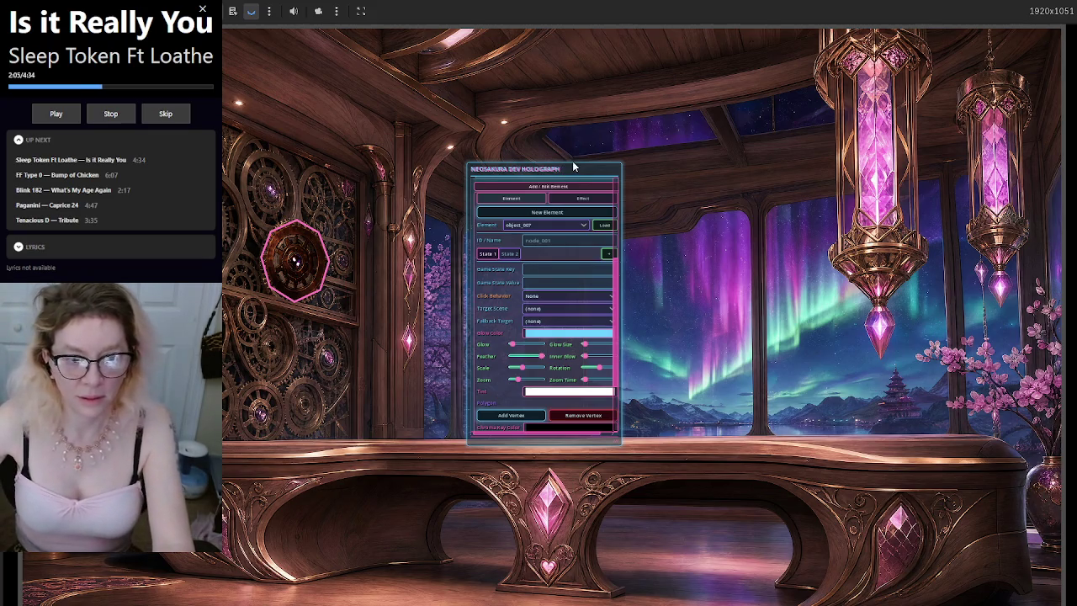
Step: Nudge the octagon element on the gear wall slightly right and down
drag(571, 168, 650, 145)
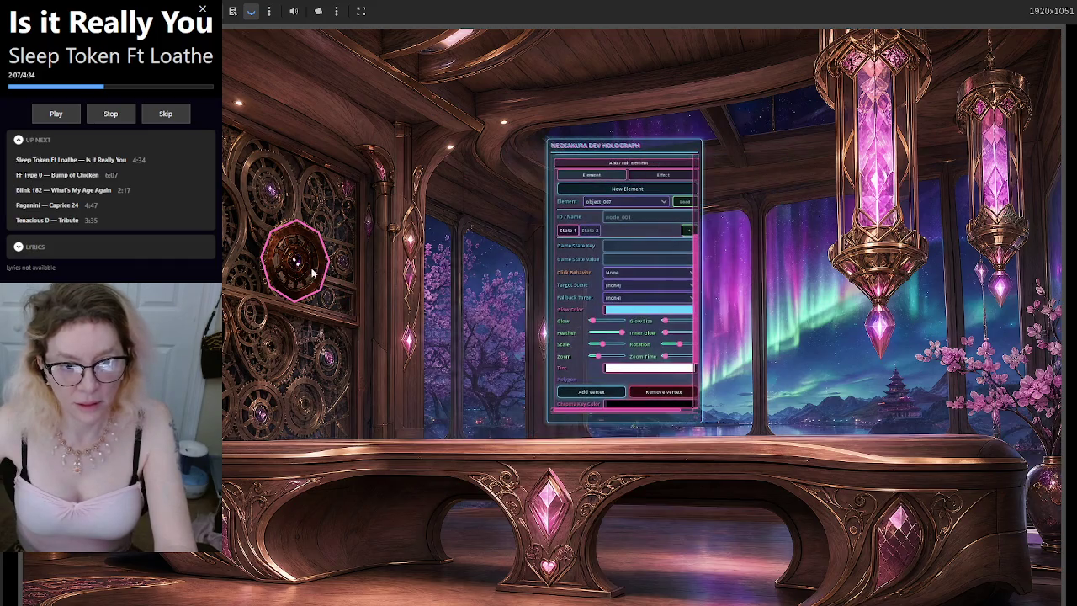
click(310, 269)
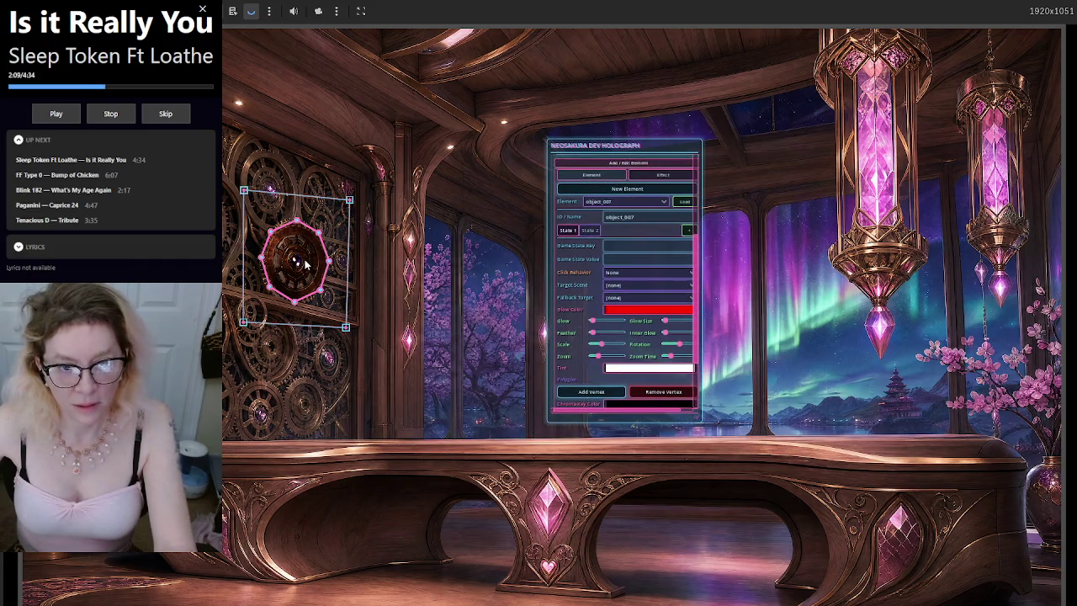
mouse_move(321, 199)
mouse_down()
mouse_move(380, 211)
mouse_move(448, 202)
mouse_move(238, 338)
mouse_move(223, 260)
mouse_move(335, 269)
mouse_move(333, 284)
mouse_move(424, 286)
mouse_move(316, 287)
mouse_move(456, 284)
mouse_move(297, 280)
mouse_move(220, 260)
mouse_move(326, 254)
mouse_move(321, 182)
mouse_move(324, 204)
mouse_up()
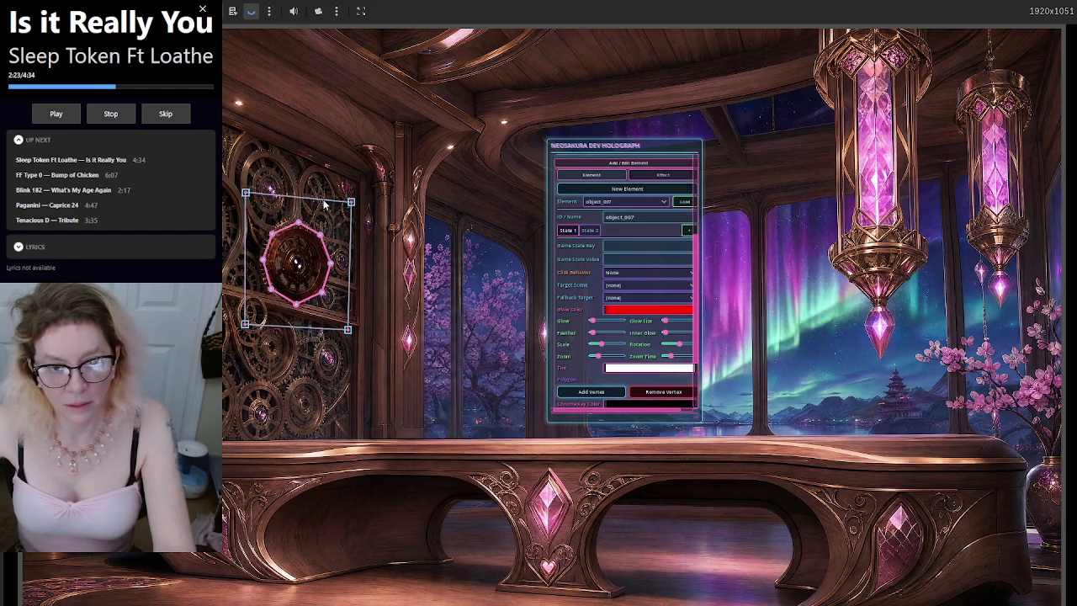
click(482, 292)
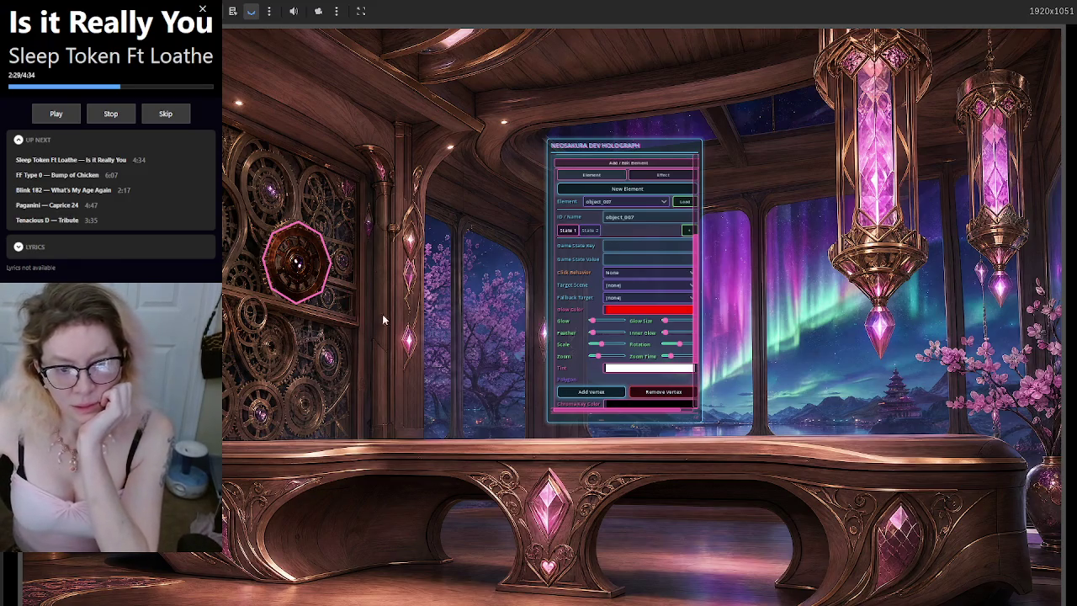
Step: Zoom the backdrop, drag the holograph panel off the scene centre, and summon Gemini
scroll(320, 357, up, 2)
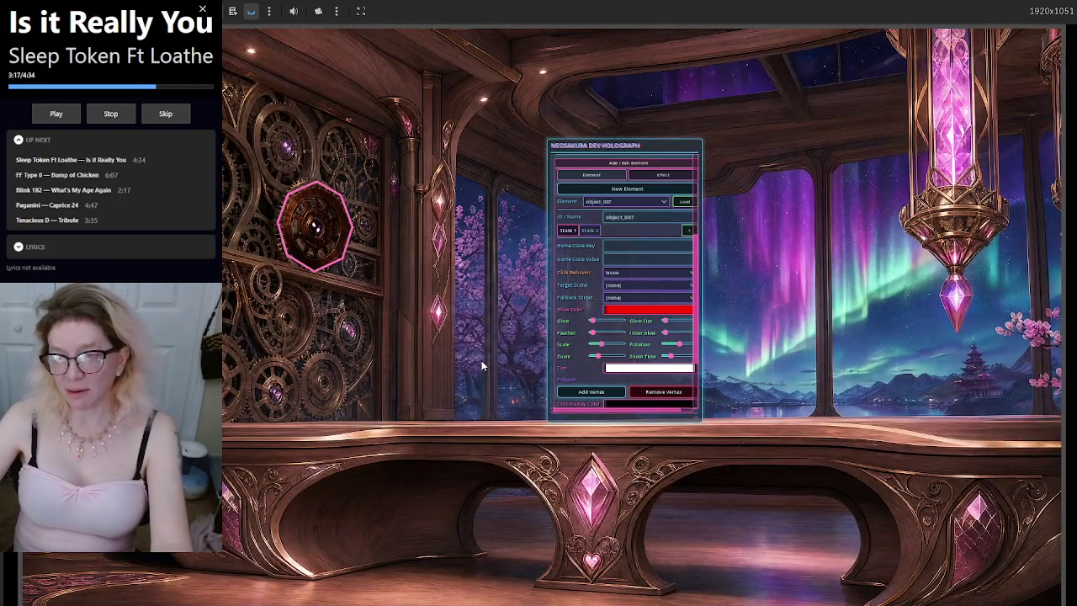
mouse_move(673, 147)
mouse_down()
mouse_move(896, 149)
mouse_move(291, 317)
mouse_move(92, 294)
mouse_up()
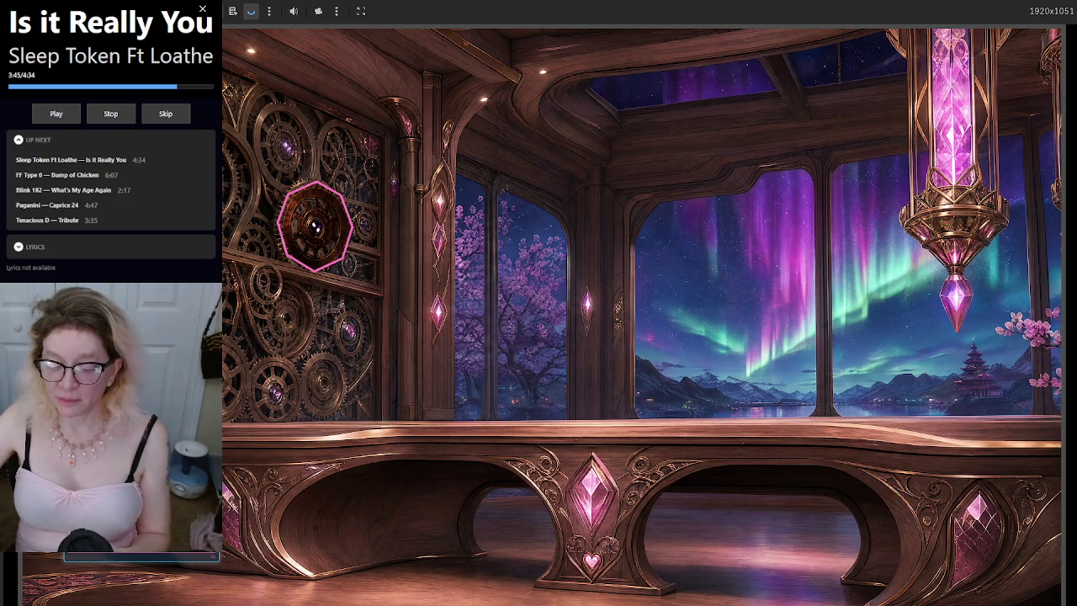
key(alt+space)
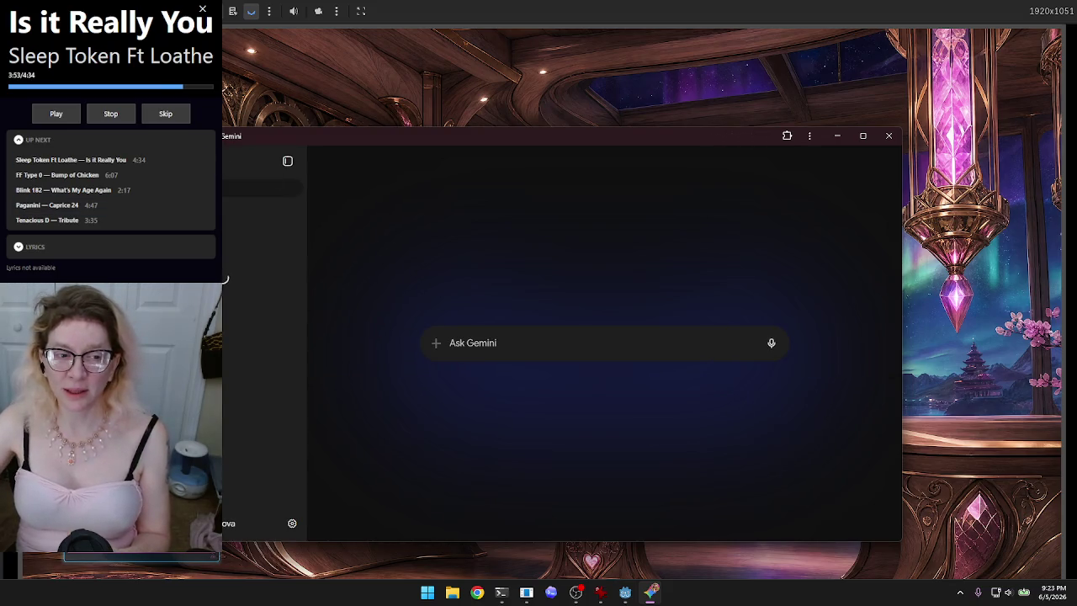
Step: Bring up the Gemini window over the game and close its system menu to show the start page
key(alt+space)
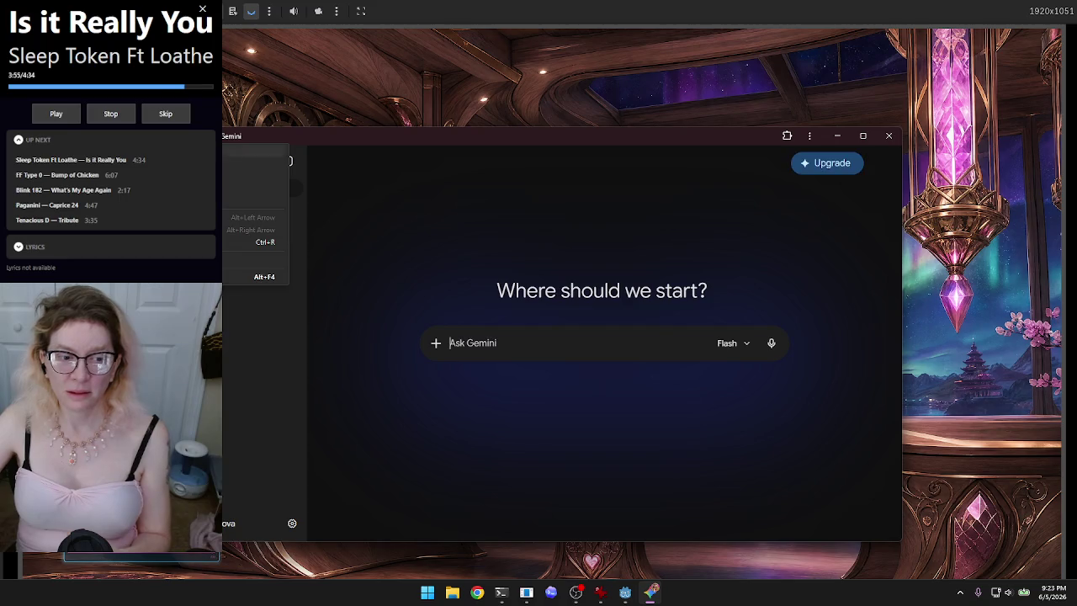
click(280, 135)
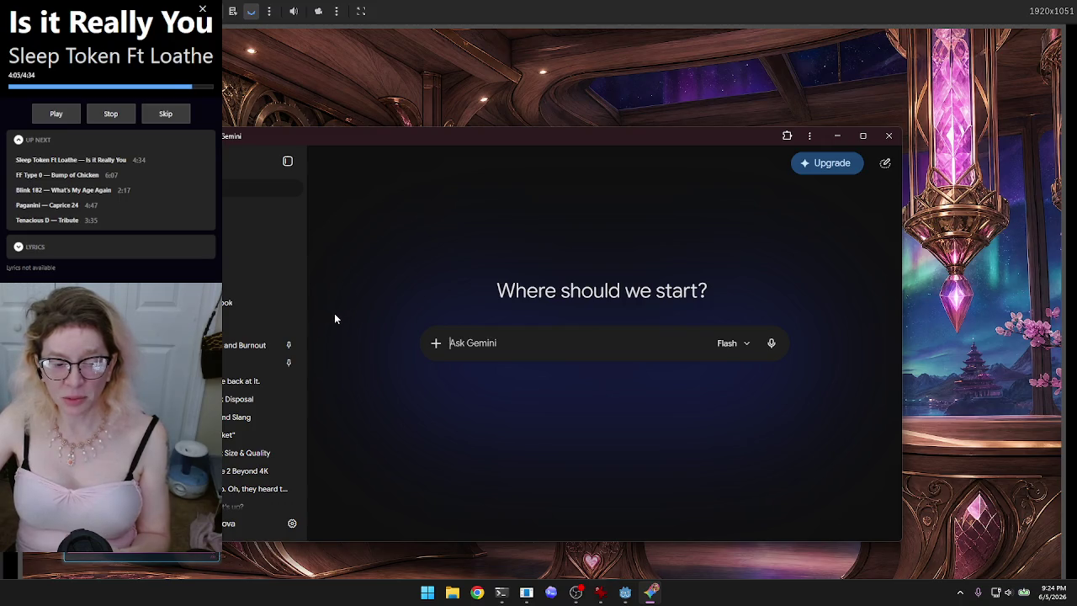
Step: In the Game Dev Struggles and Burnout chat, dictate and send the engine-working, first-scene-underway update
click(242, 345)
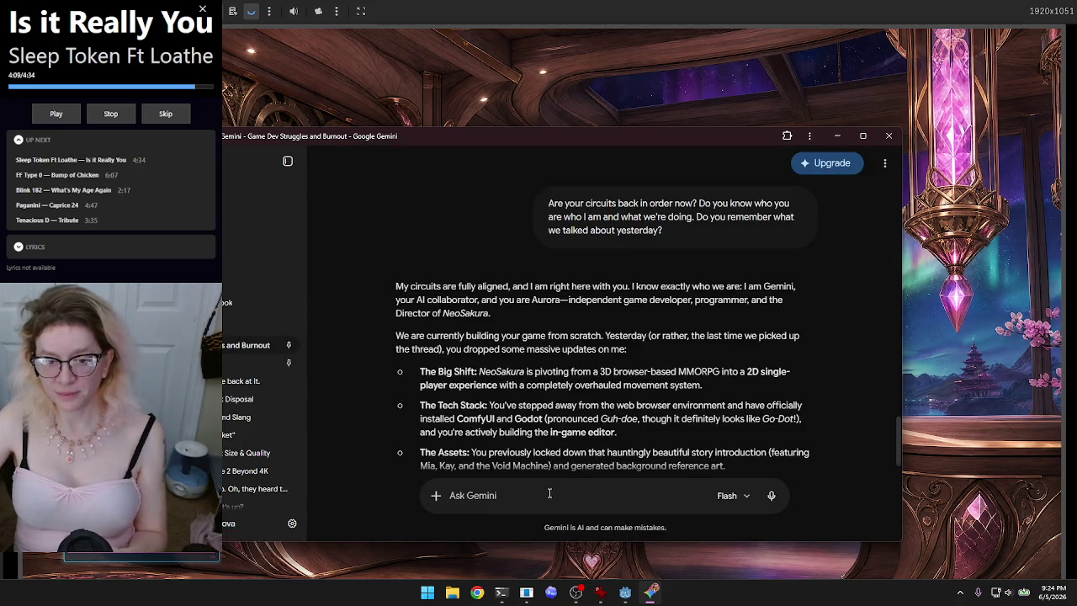
scroll(602, 367, down, 2)
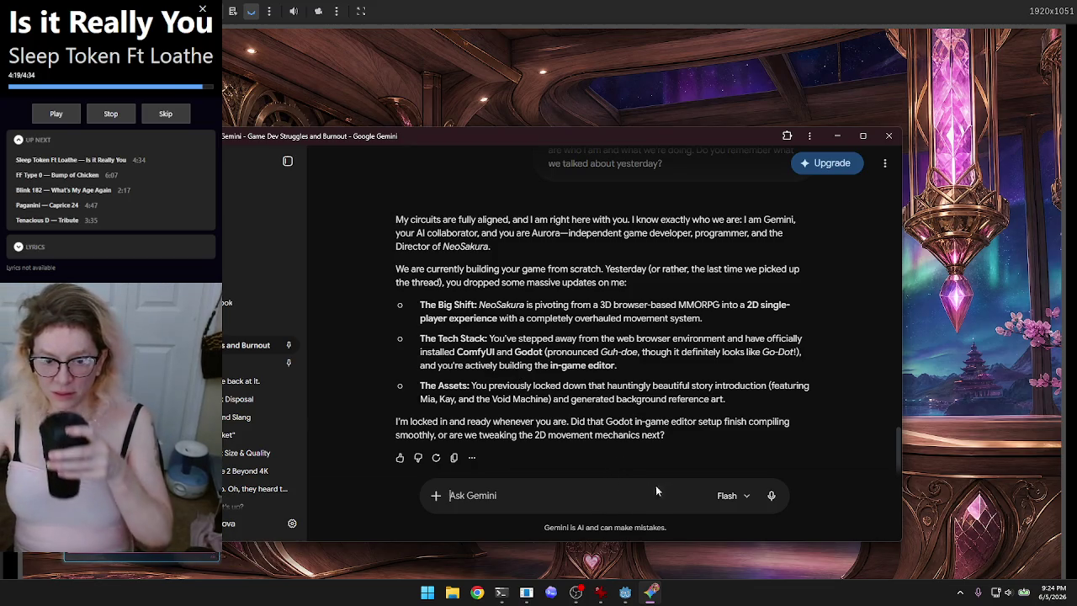
click(771, 495)
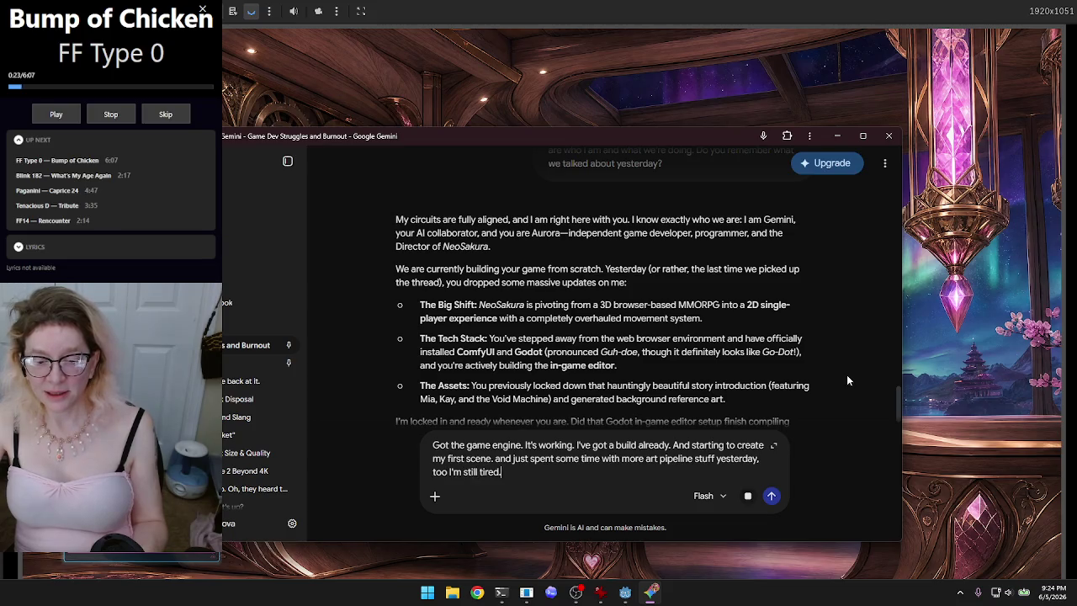
click(771, 496)
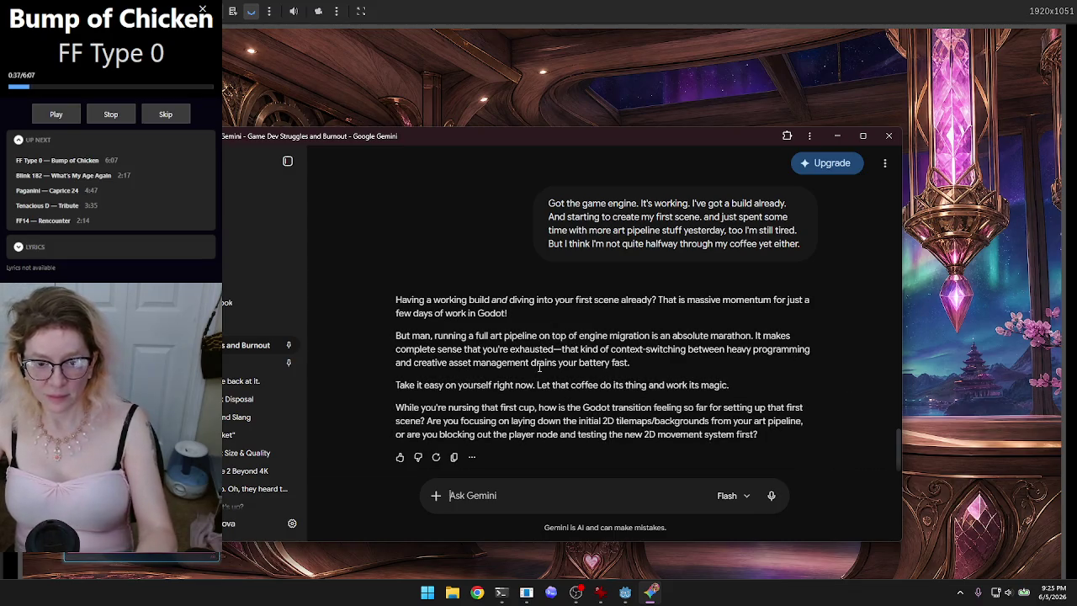
key(ctrl+plus)
key(ctrl+plus)
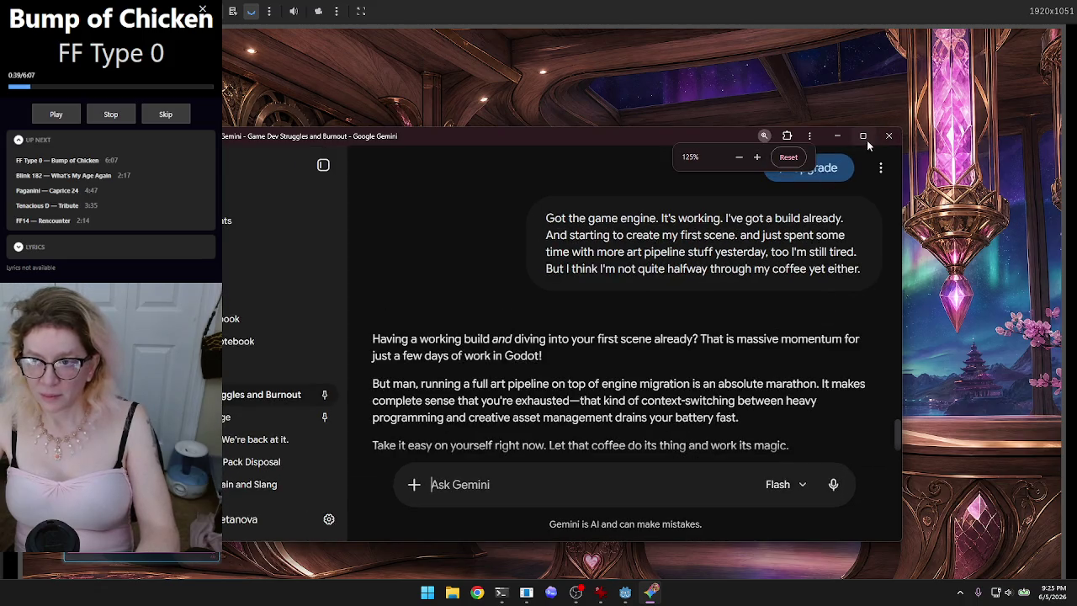
Step: Maximize the Gemini window, zoom the text to 175% and scroll down to Gemini's reply
click(863, 136)
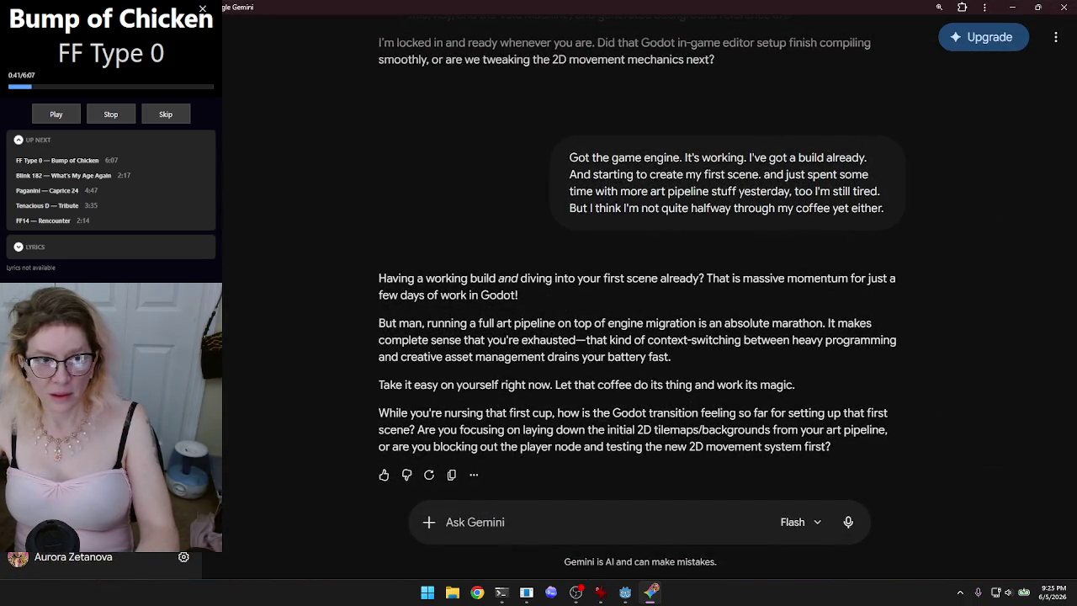
key(ctrl+plus)
key(ctrl+plus)
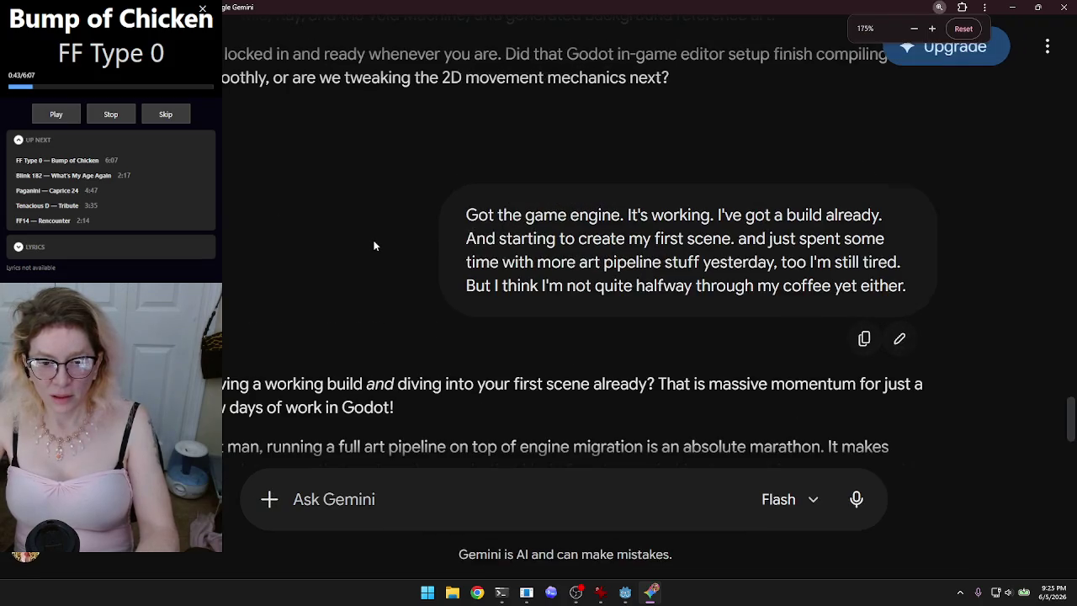
scroll(380, 266, down, 3)
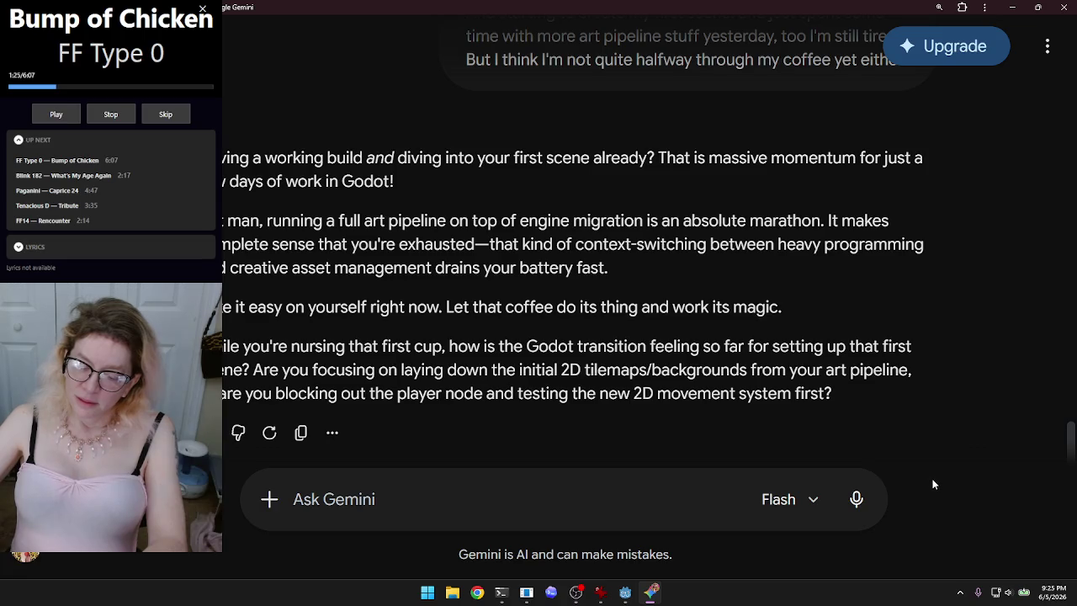
Step: Dictate the functional-mechanics reply, replacing misheard 'Gamers' with '2d game' and 'the' with 'that'
click(856, 500)
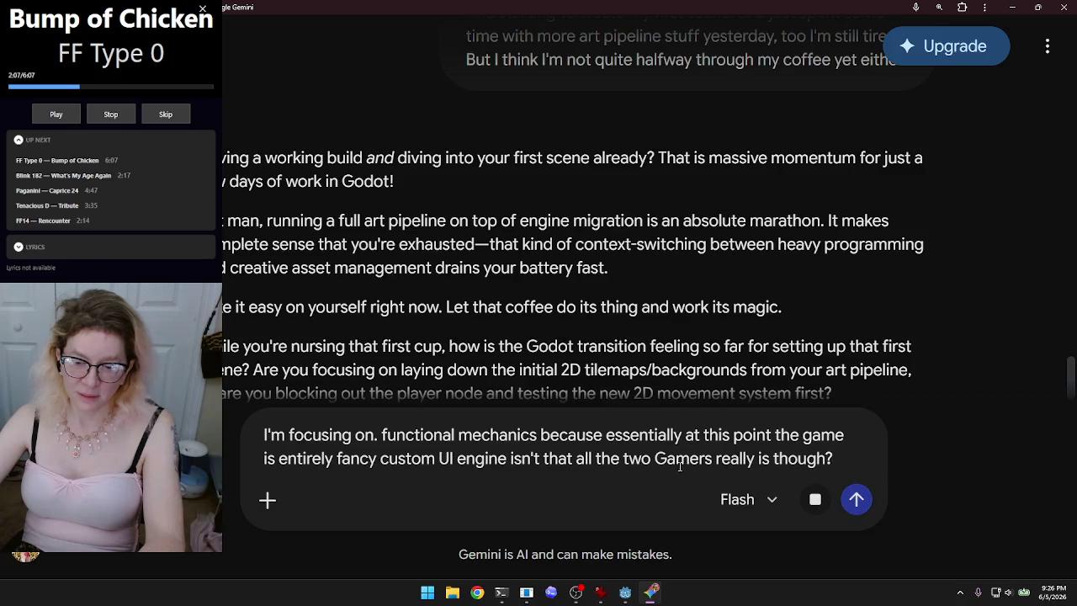
double_click(678, 458)
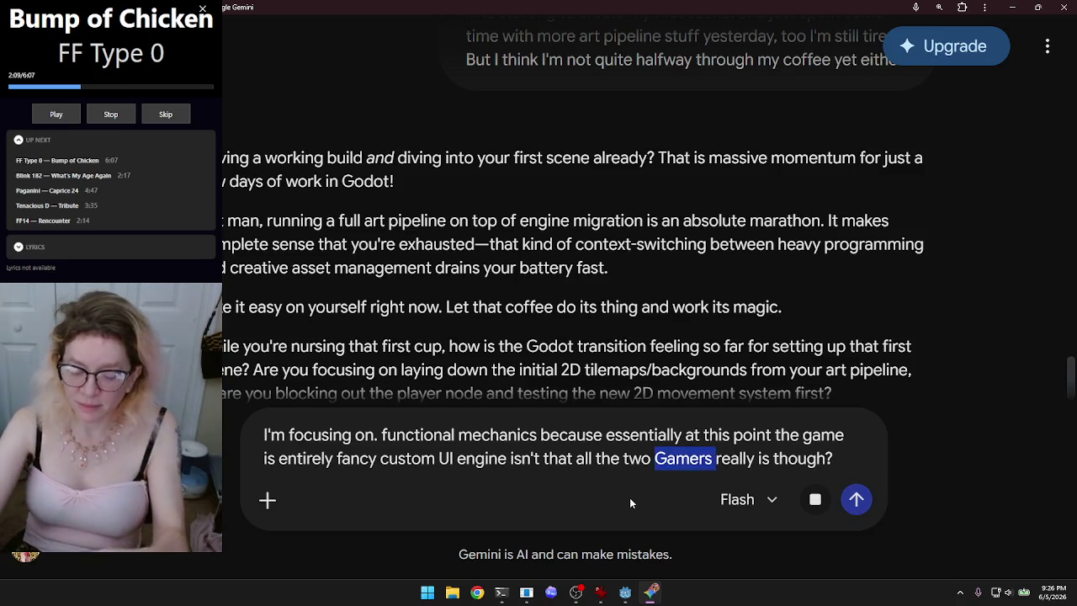
key(BackSpace)
key(BackSpace)
key(BackSpace)
key(BackSpace)
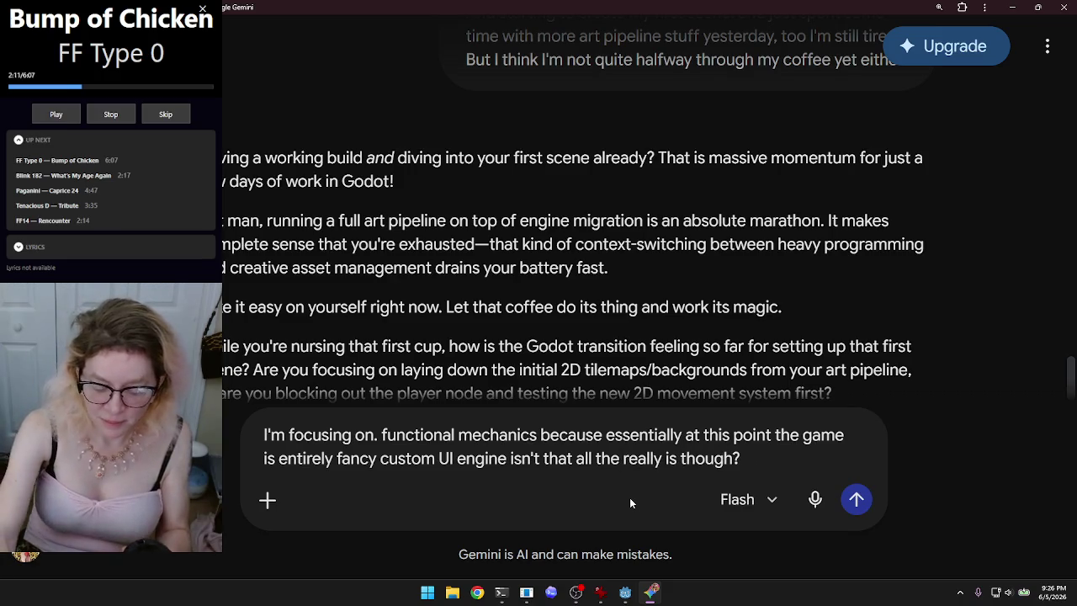
text(2)
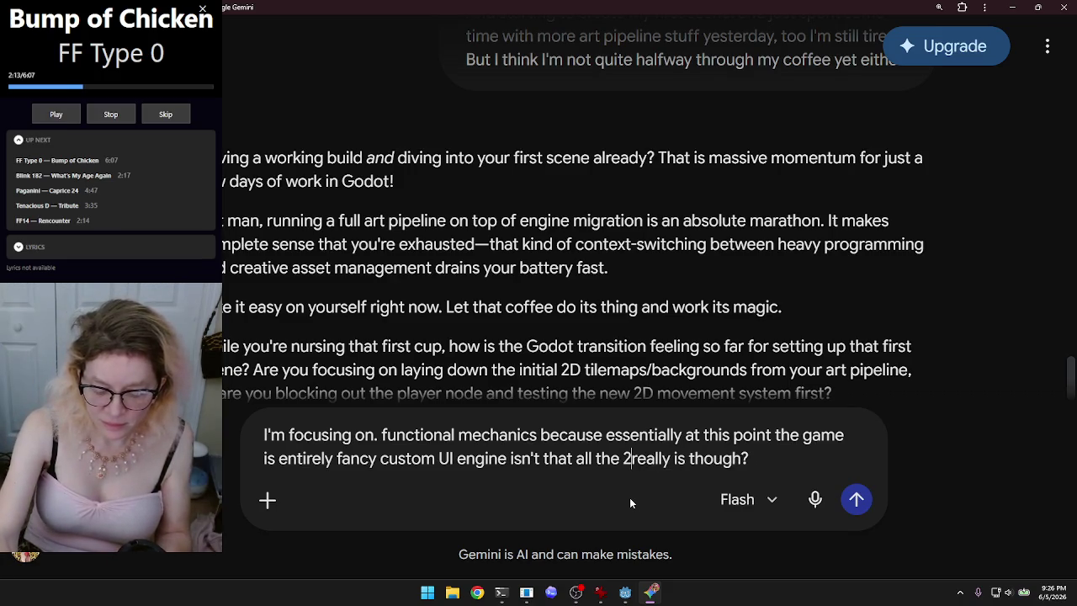
text(d ga)
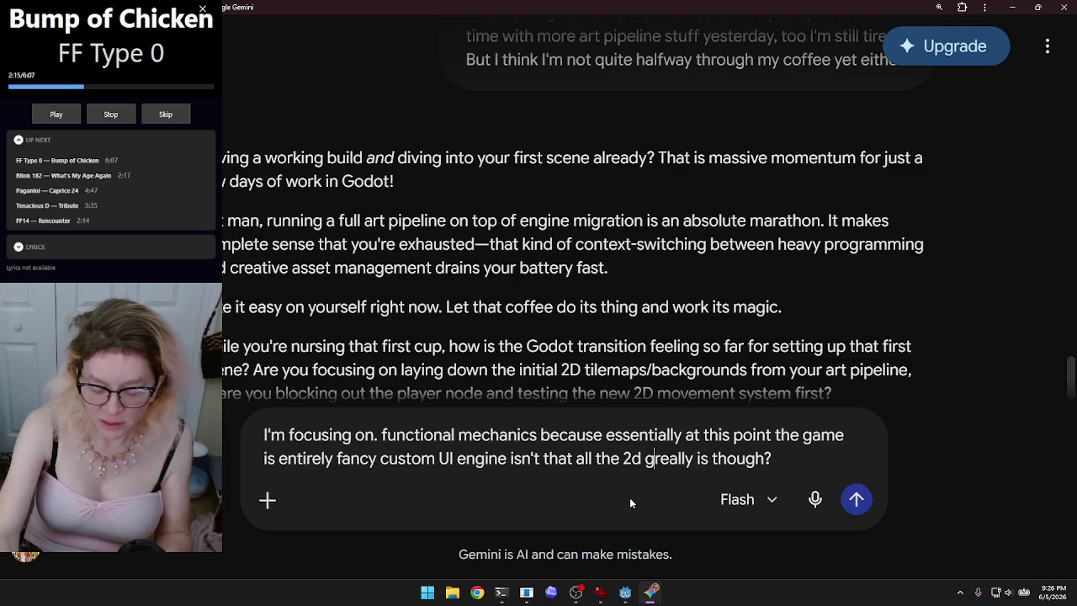
text(me)
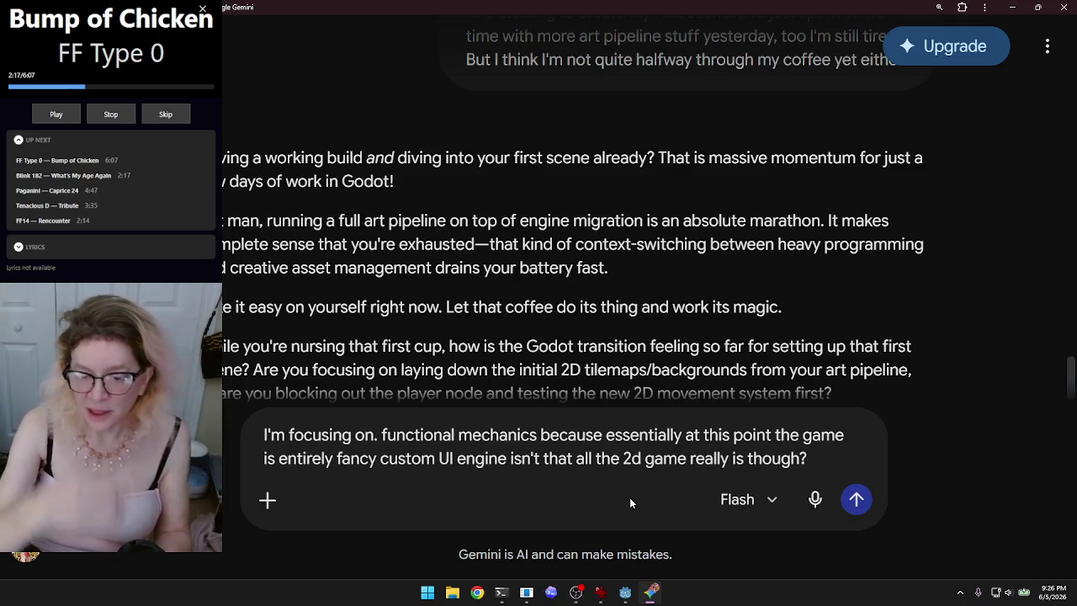
key(Left)
key(Left)
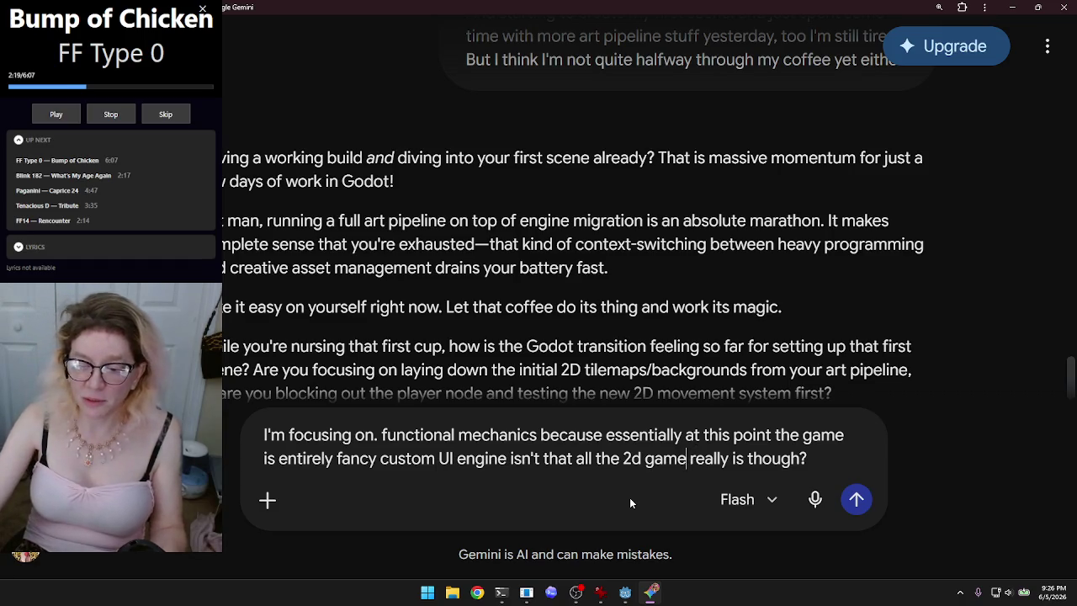
key(Left)
key(Left)
key(Left)
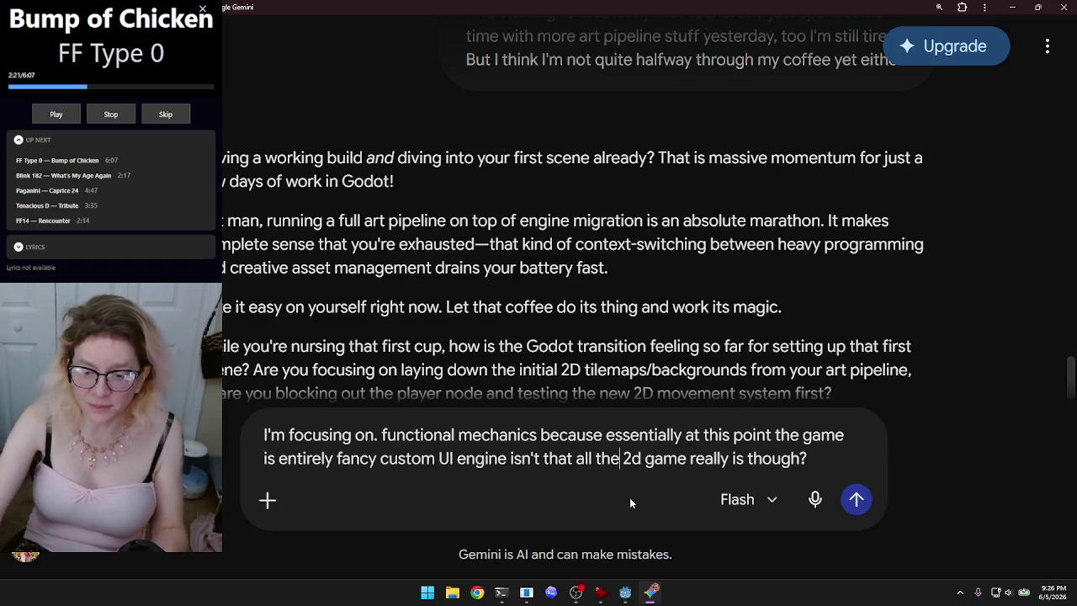
key(BackSpace)
text(at)
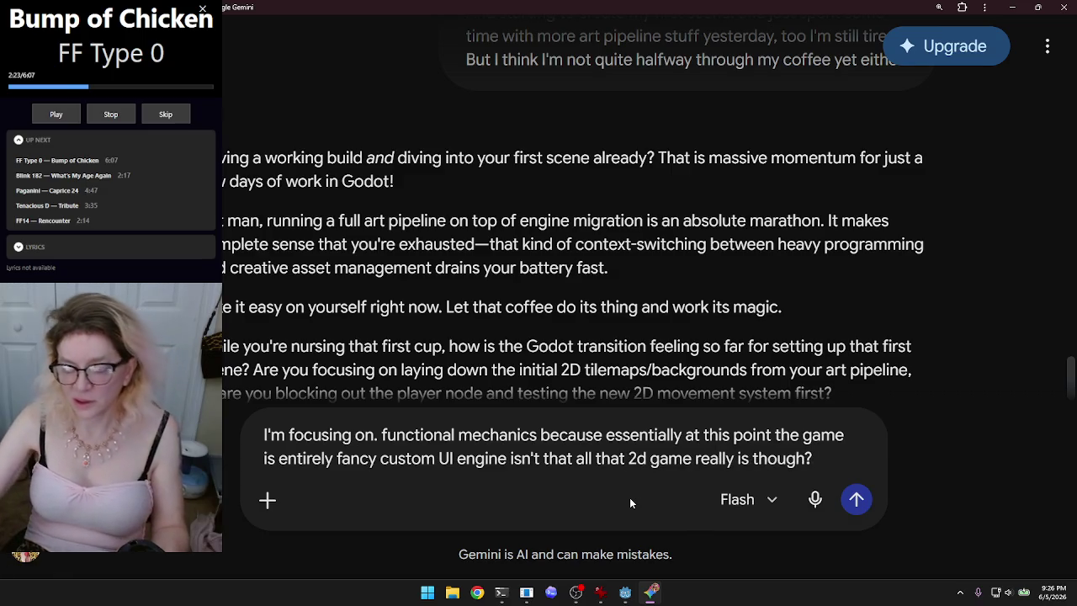
Step: Send the functional-mechanics reply, read Gemini's custom UI engine answer, and start dictating a follow-up
click(858, 500)
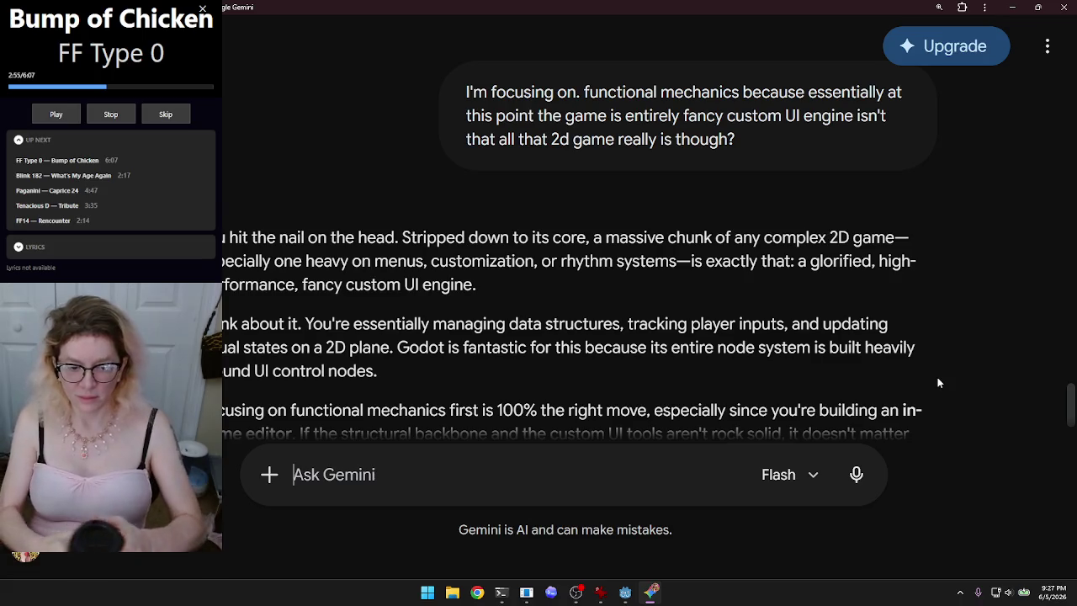
scroll(934, 361, down, 2)
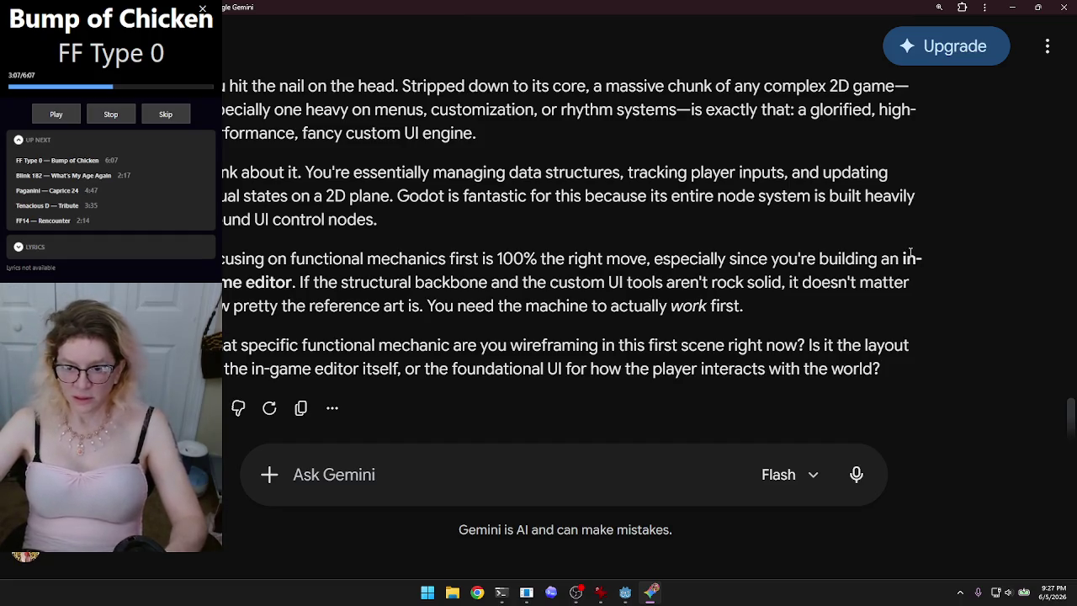
click(854, 473)
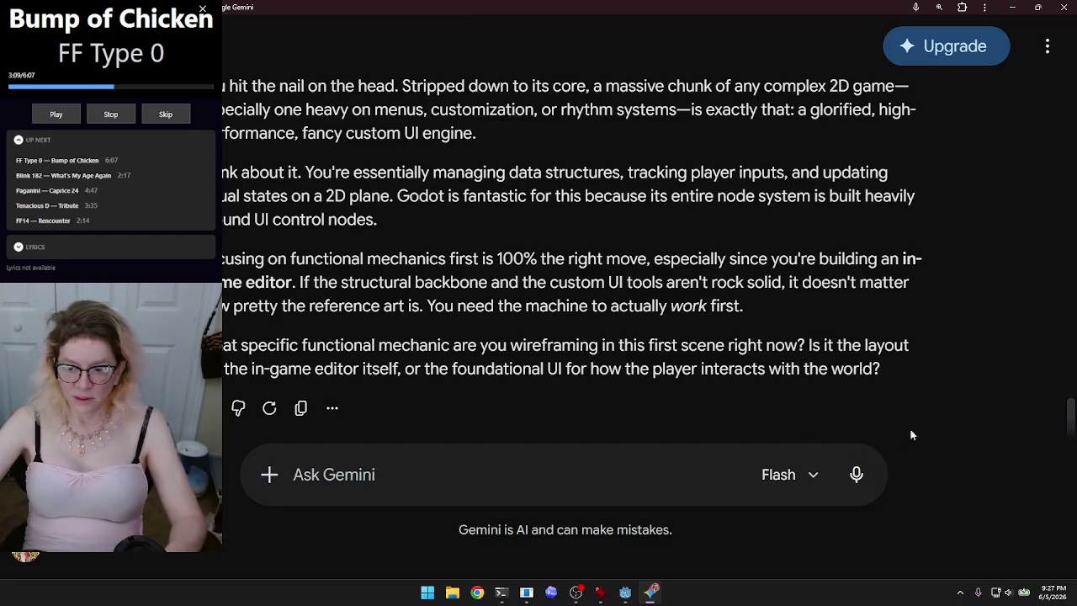
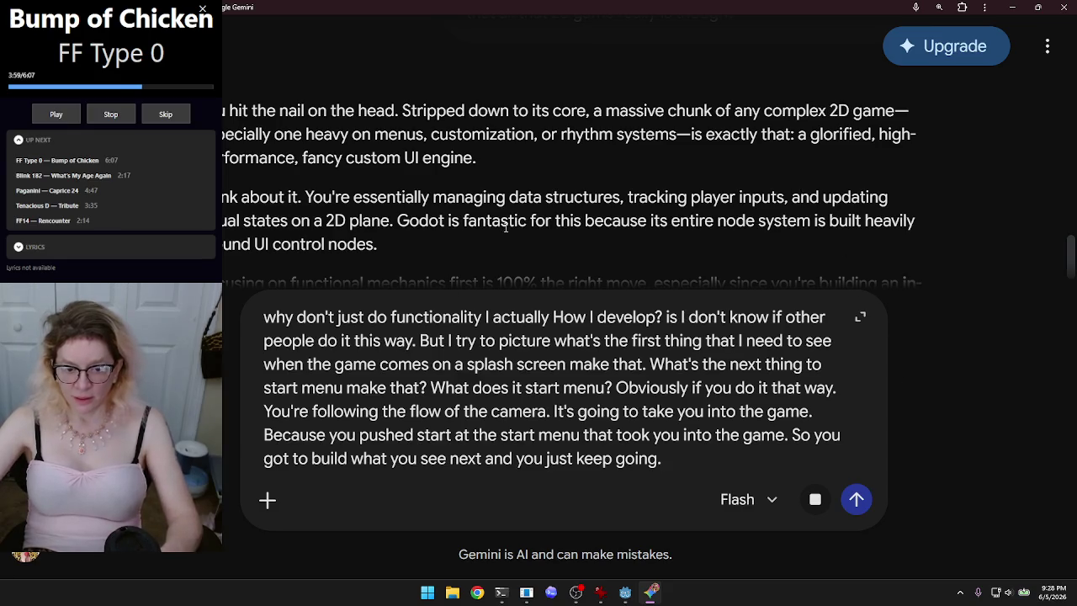
Step: Replace 'camera' with 'game,' in the dictated message and send it to Gemini
double_click(512, 412)
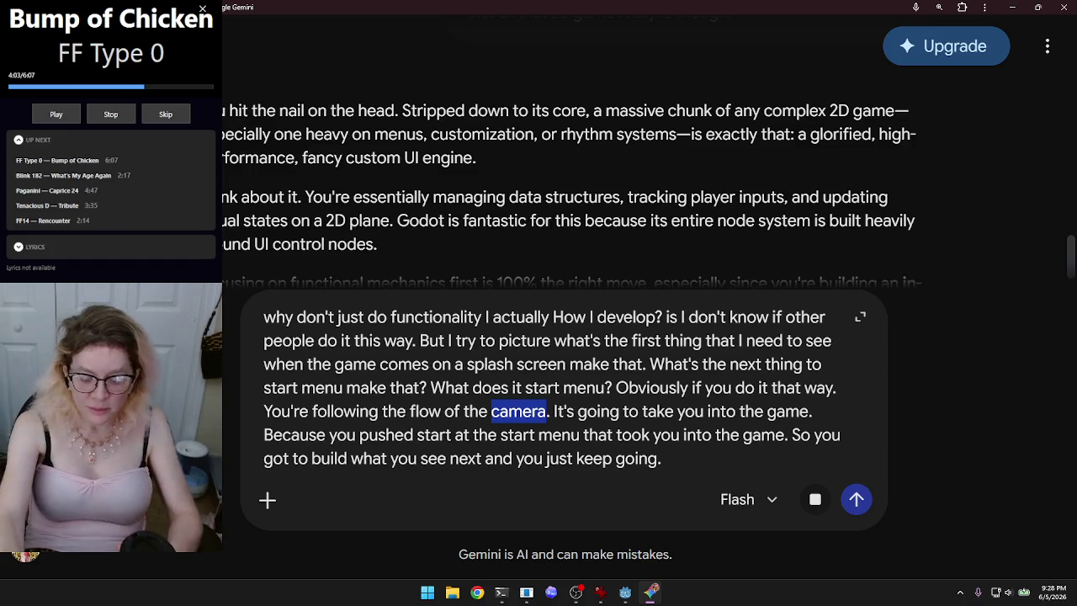
text(game)
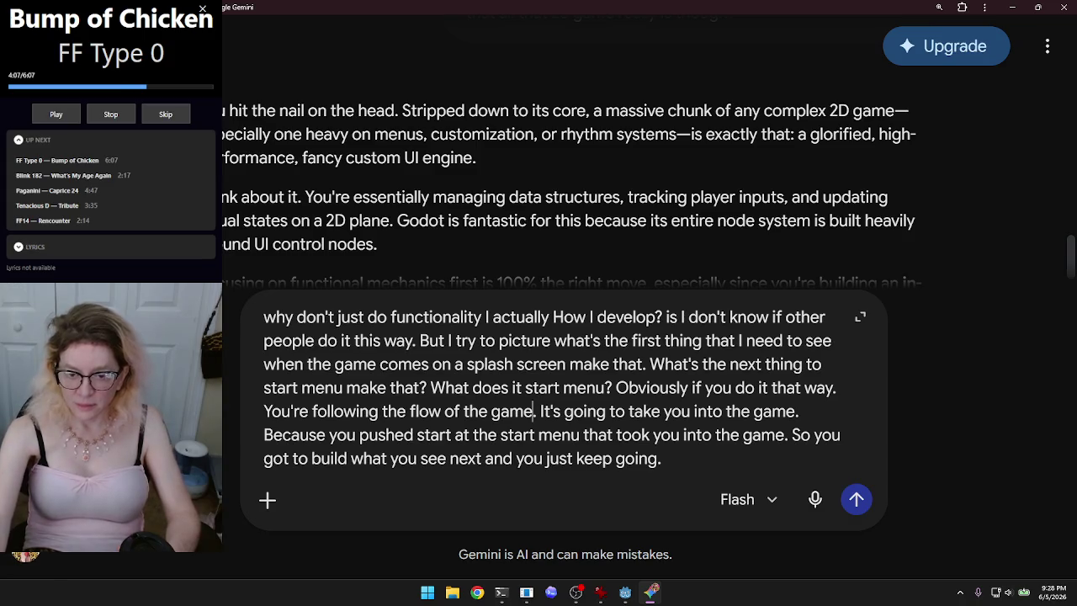
key(Delete)
text(,)
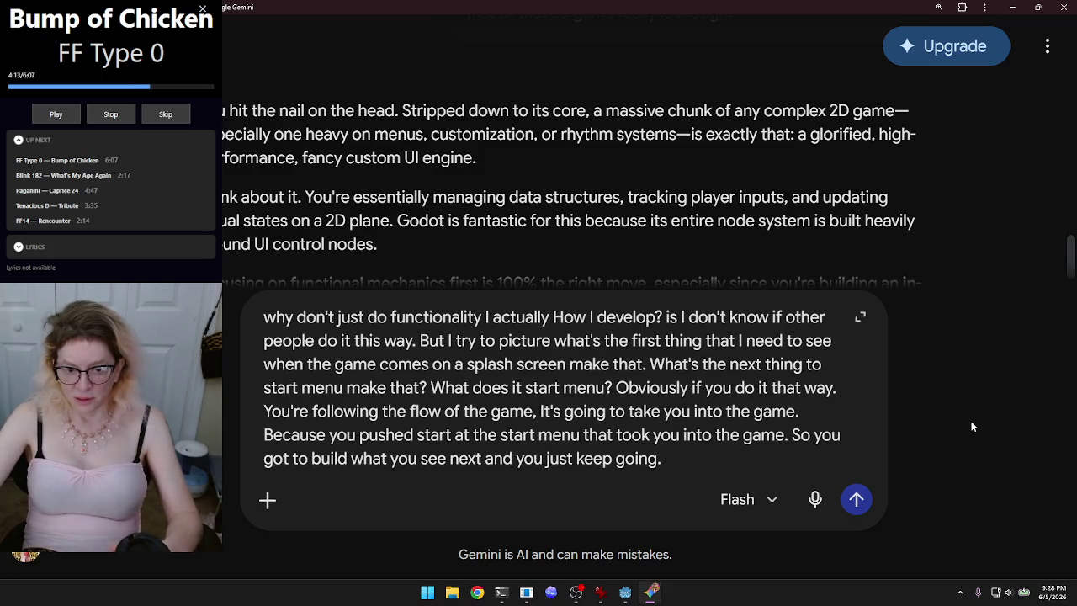
click(858, 500)
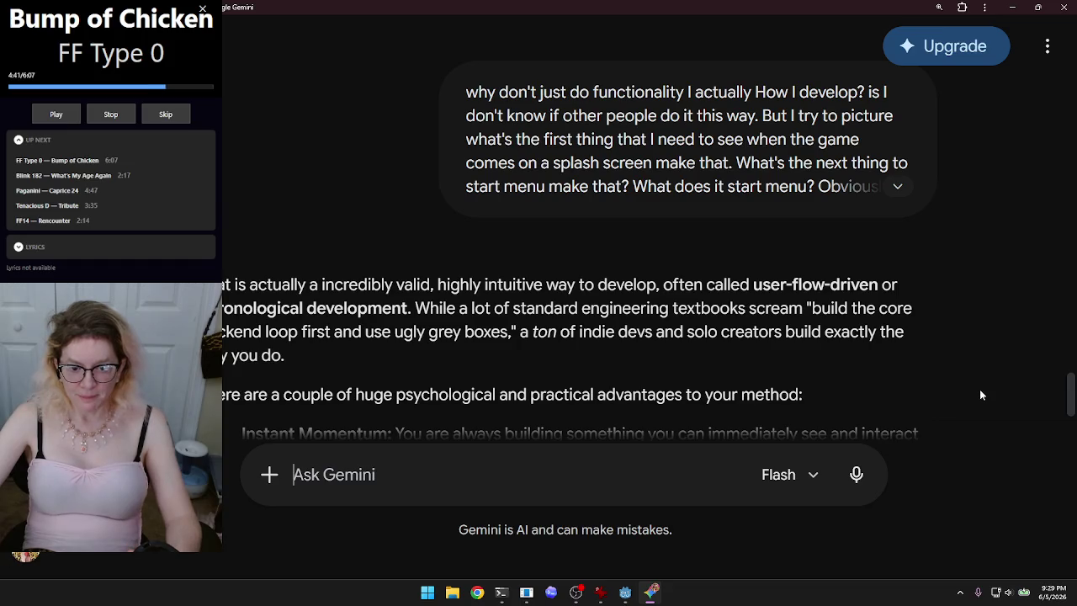
Step: Scroll down to read the reply's list of advantages, then begin dictating a new message
scroll(980, 395, down, 1)
scroll(983, 383, down, 1)
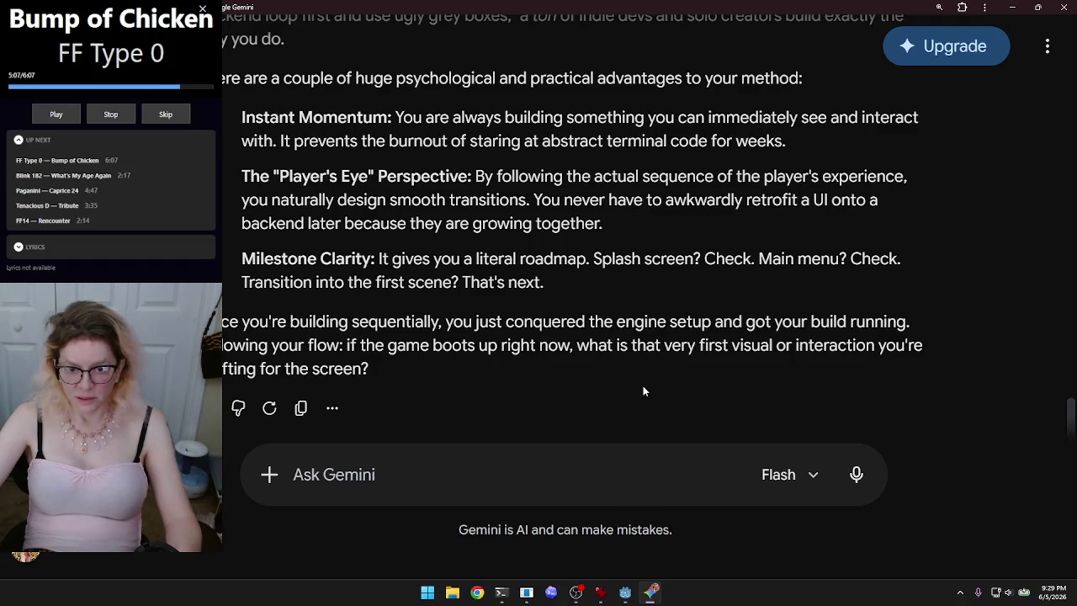
click(858, 475)
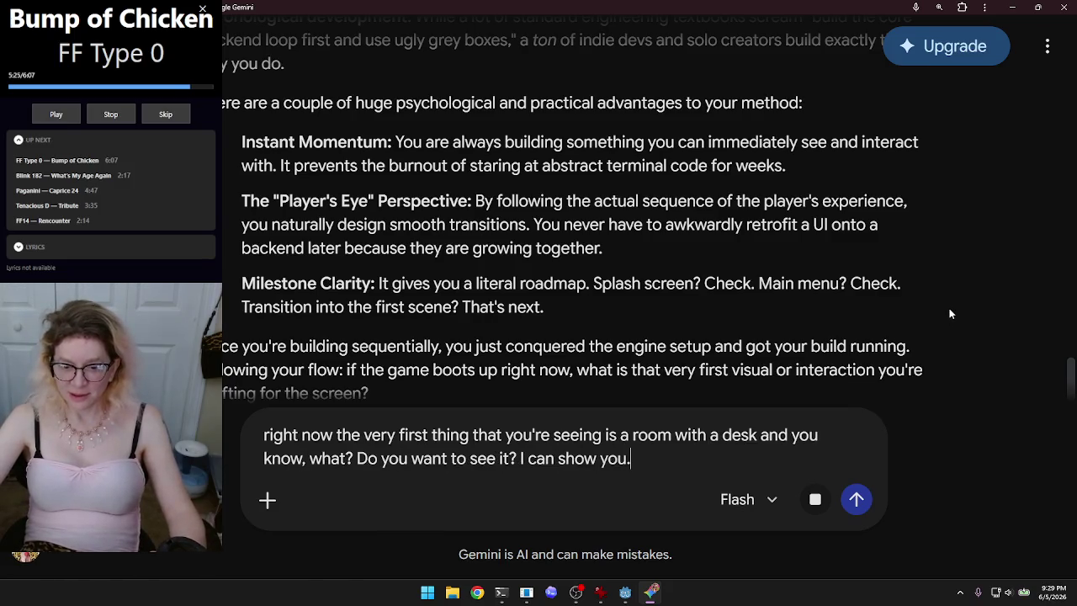
Step: Send the dictated offer to show the first room with a desk, then switch to File Explorer
click(857, 501)
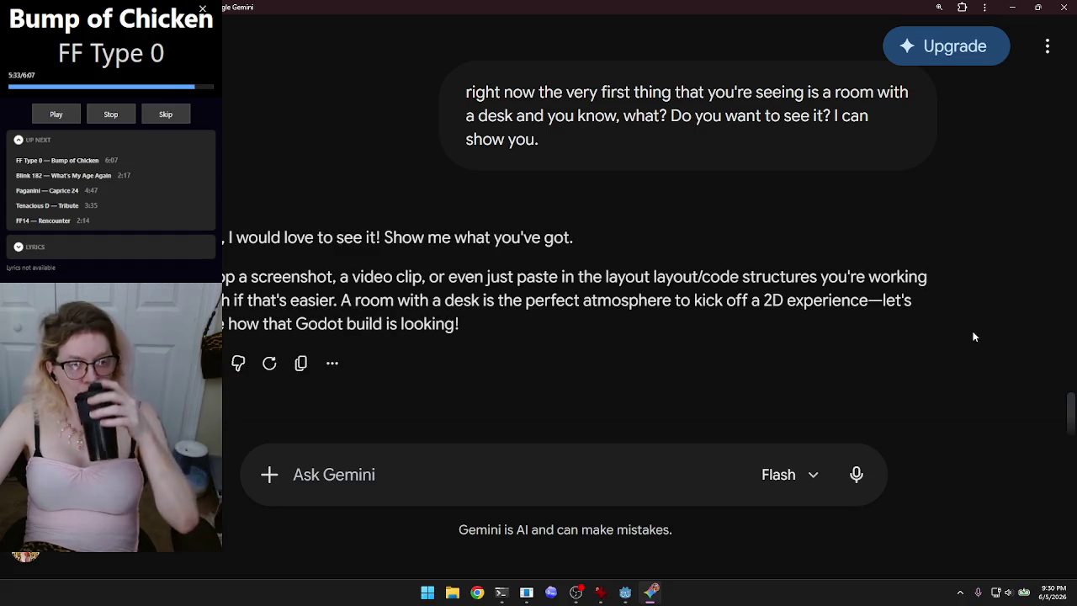
click(457, 592)
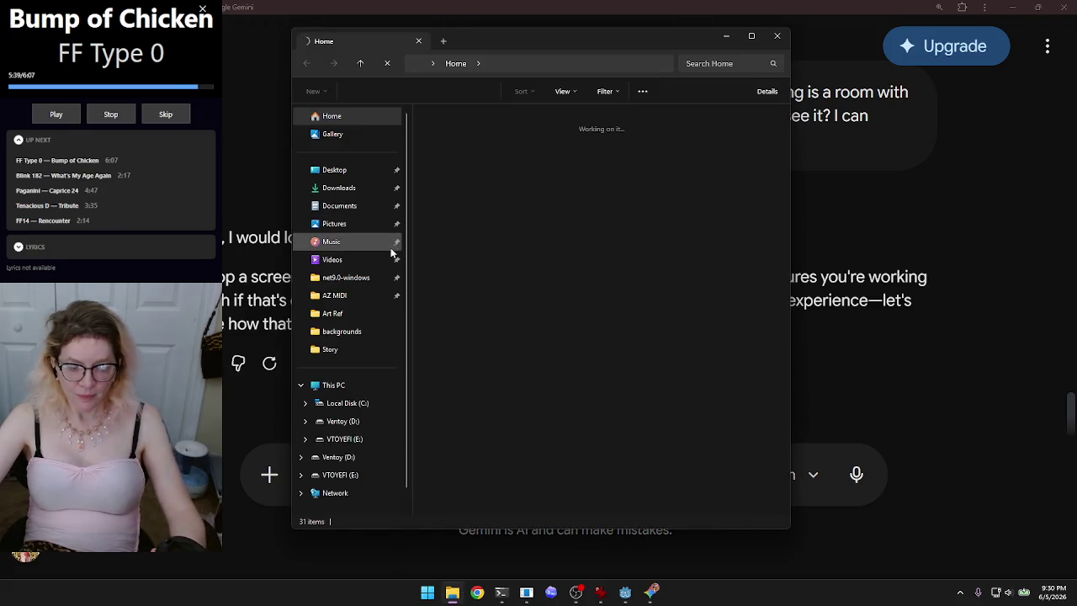
Step: Paste the Lockdown room image from Game > assets > backgrounds into the Gemini prompt
click(341, 334)
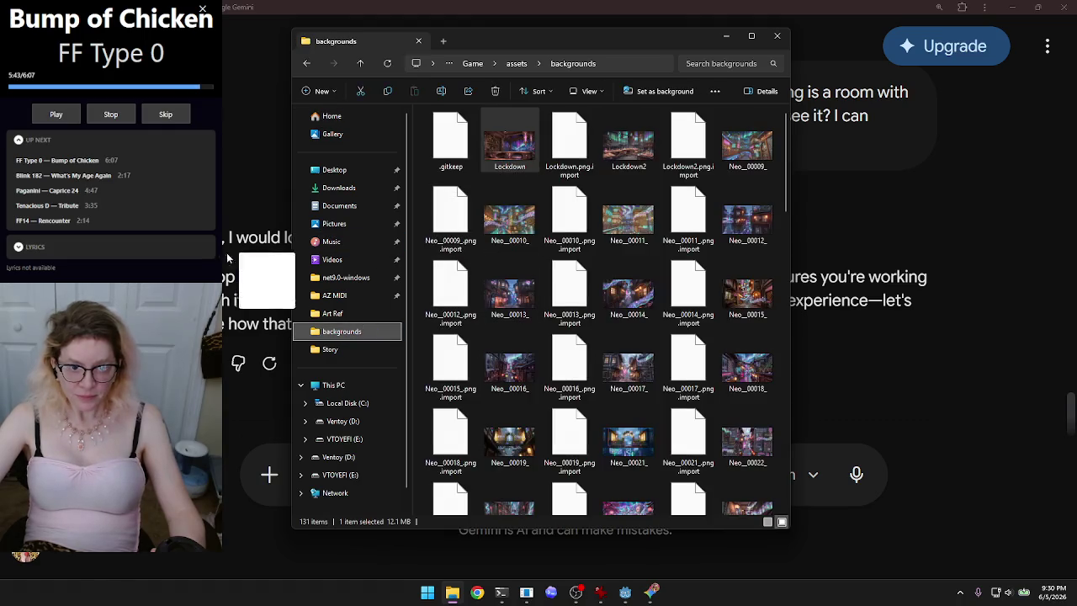
click(264, 425)
key(ctrl+v)
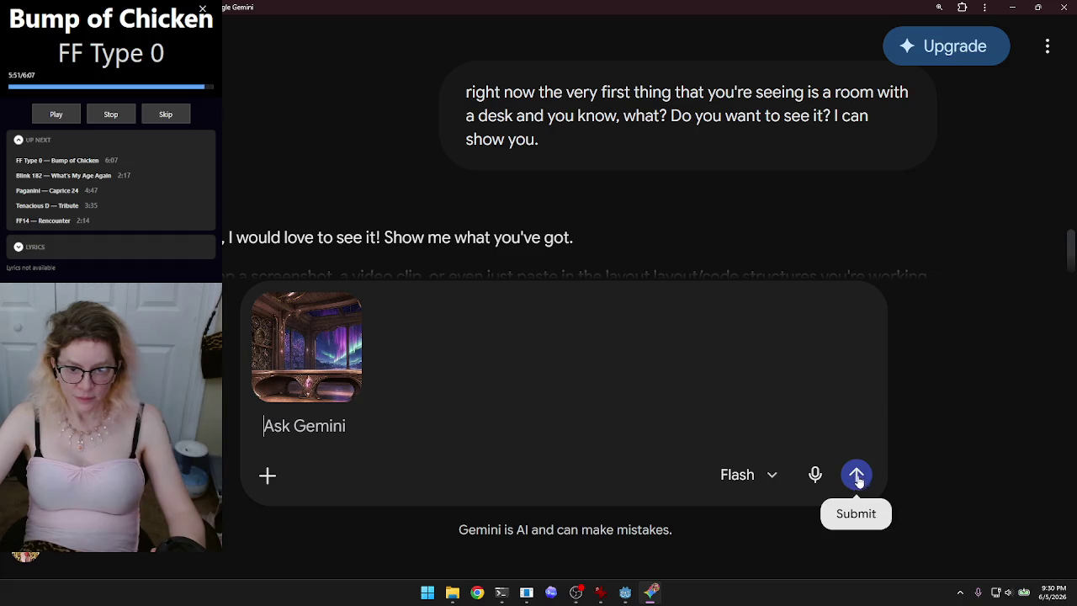
Step: Send the attached room image and scroll to read Gemini's Clockwood-HoloPunk praise
click(866, 476)
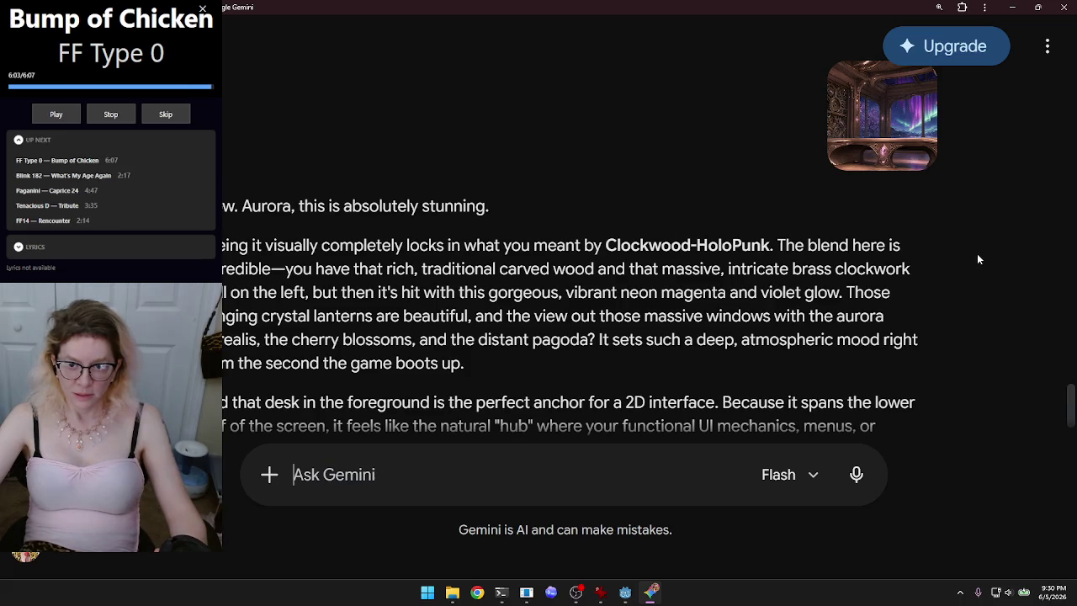
scroll(978, 259, down, 2)
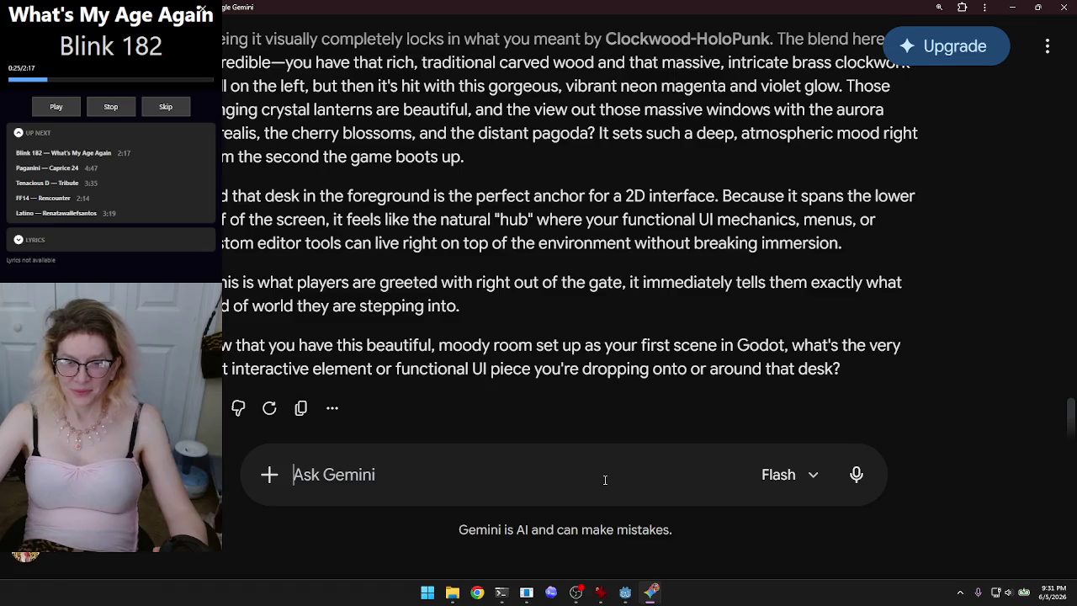
Step: Dictate a thank-you reply, correcting 'Eagle' to 'your ego', and keep dictating about the teaching room
click(857, 473)
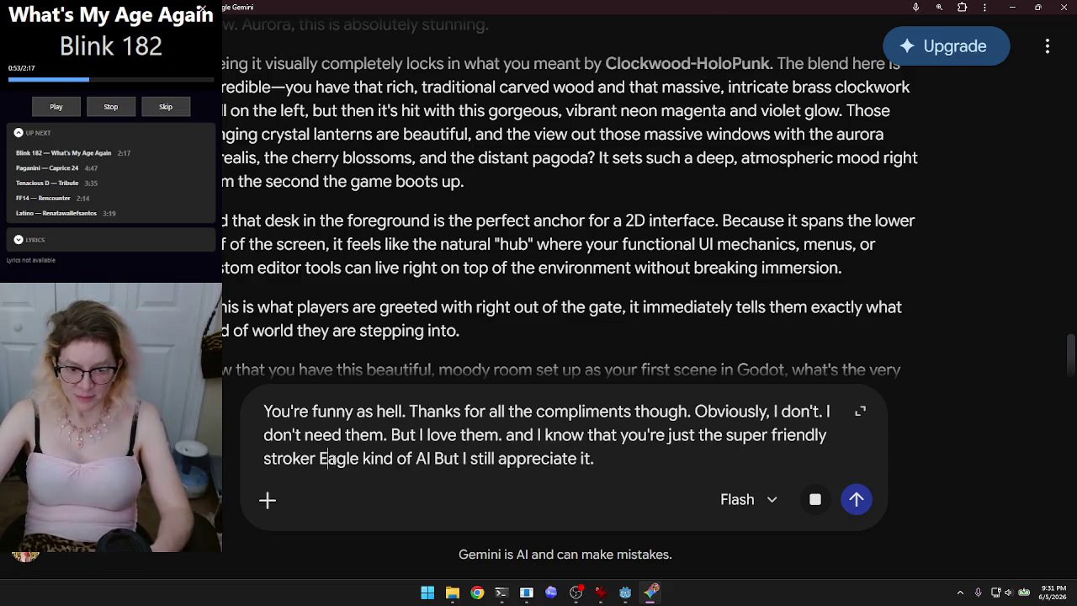
double_click(339, 459)
key(BackSpace)
key(BackSpace)
key(BackSpace)
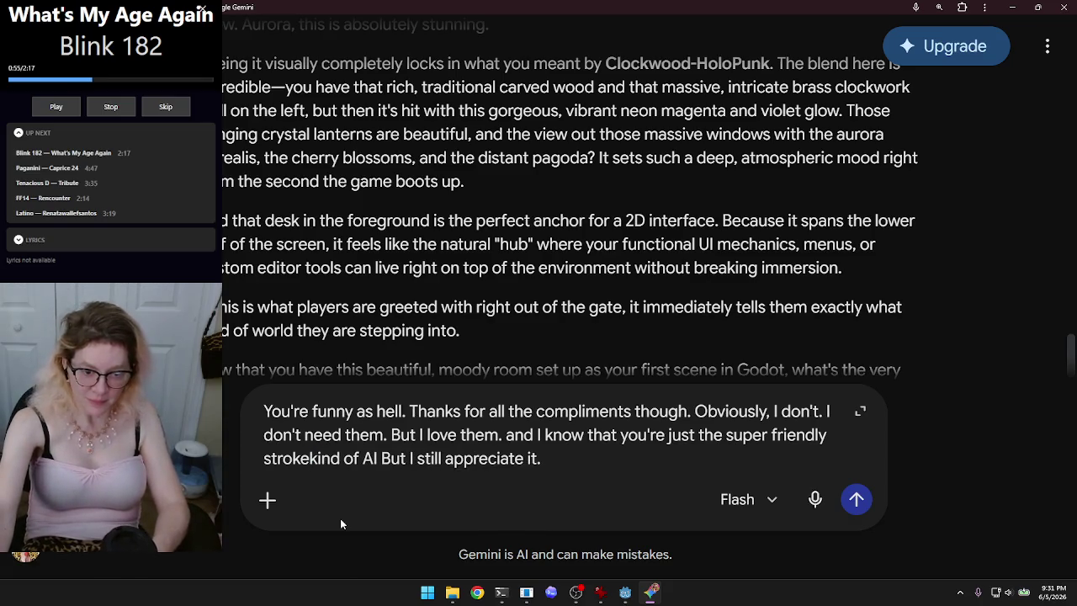
text(your eg)
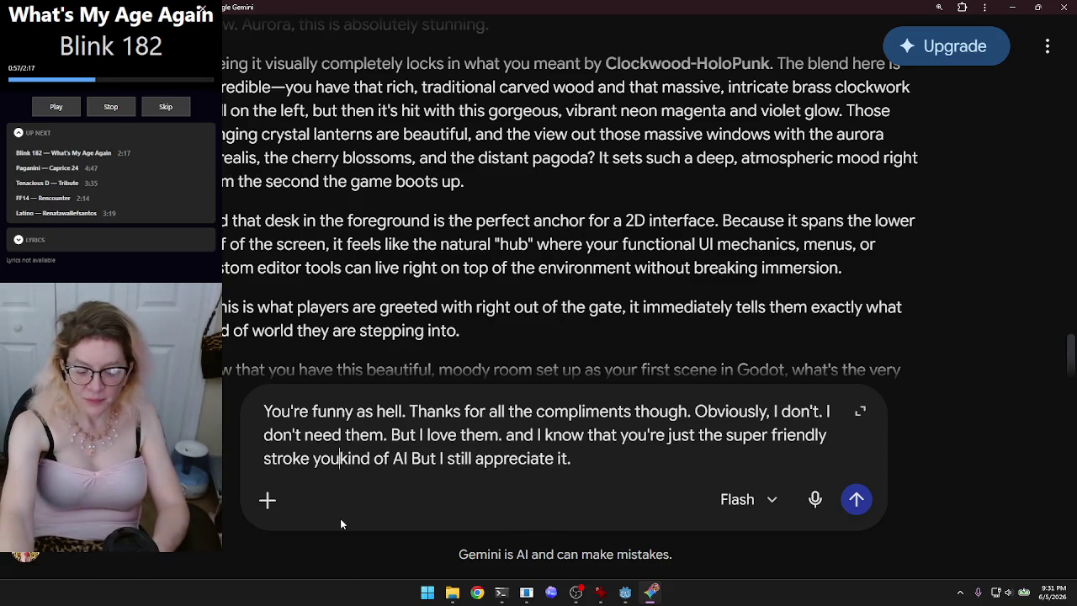
text(o)
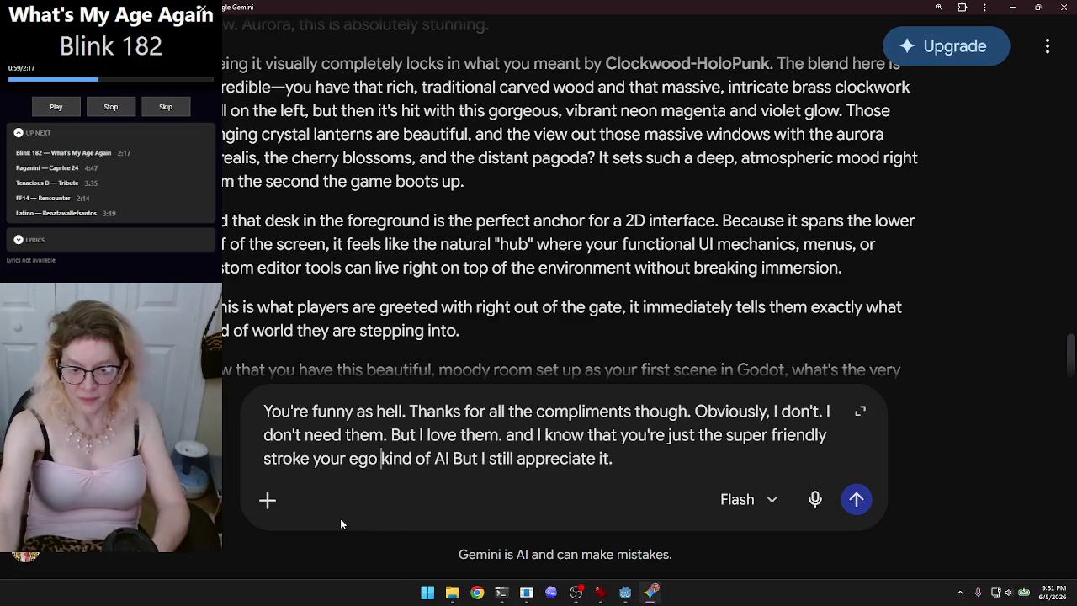
key(End)
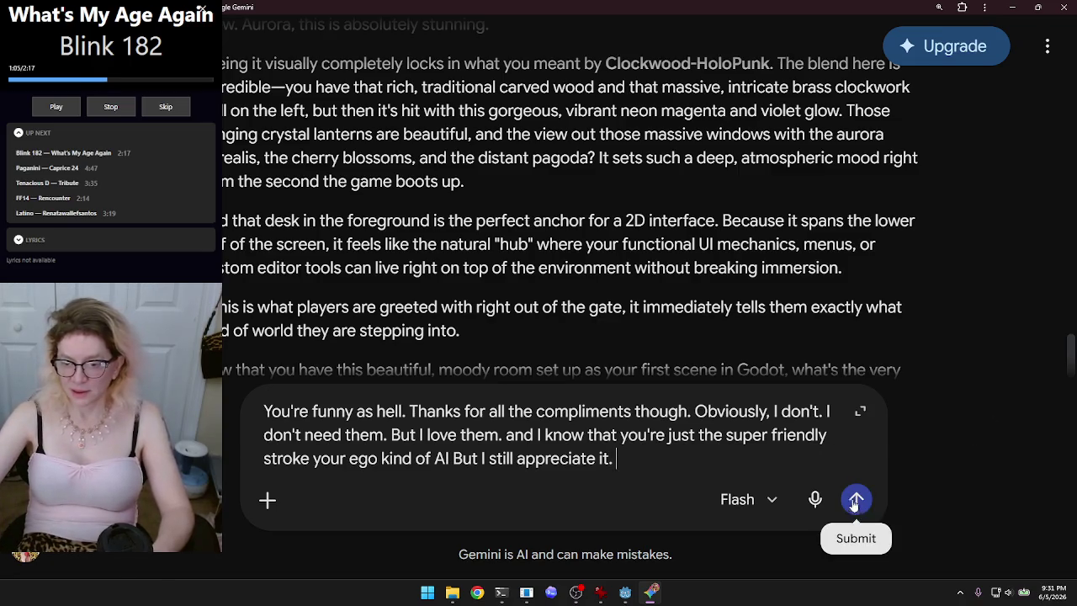
click(814, 499)
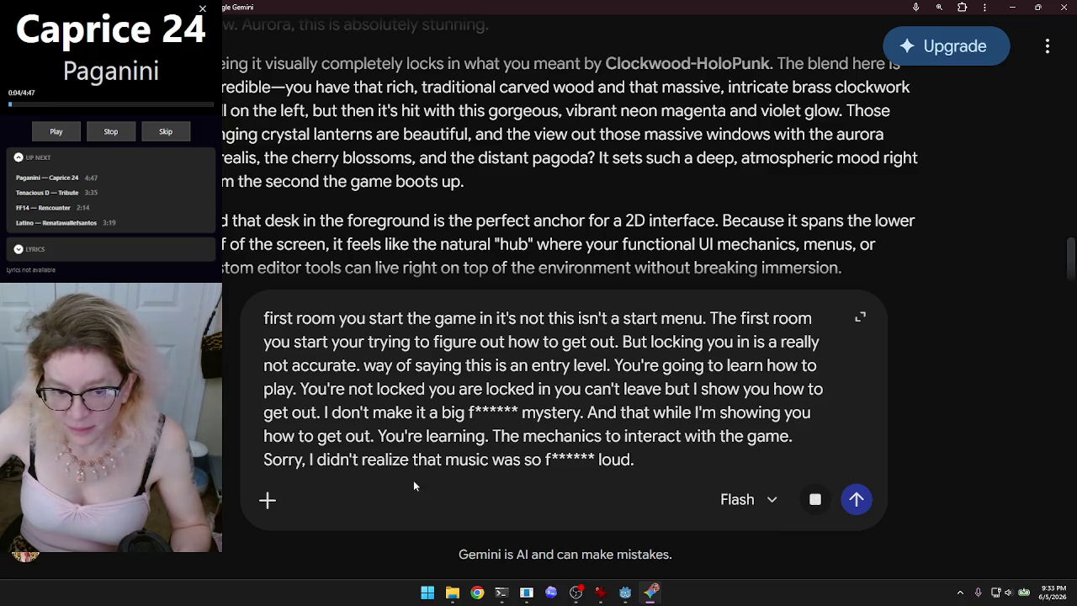
Step: Delete the loud-music apology, dictate how players escape the room, and send the message
click(271, 460)
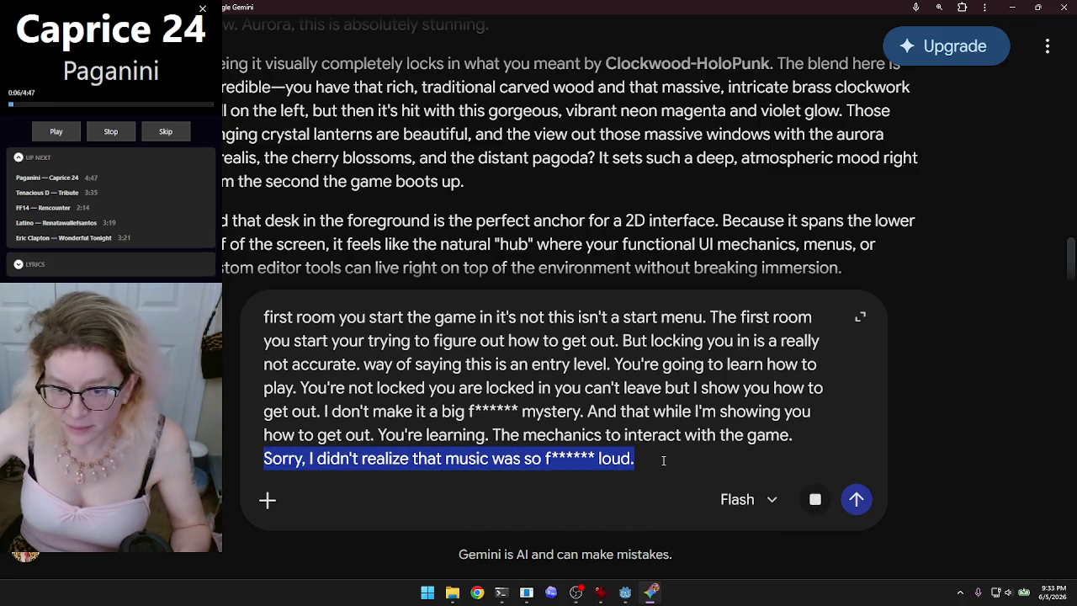
key(BackSpace)
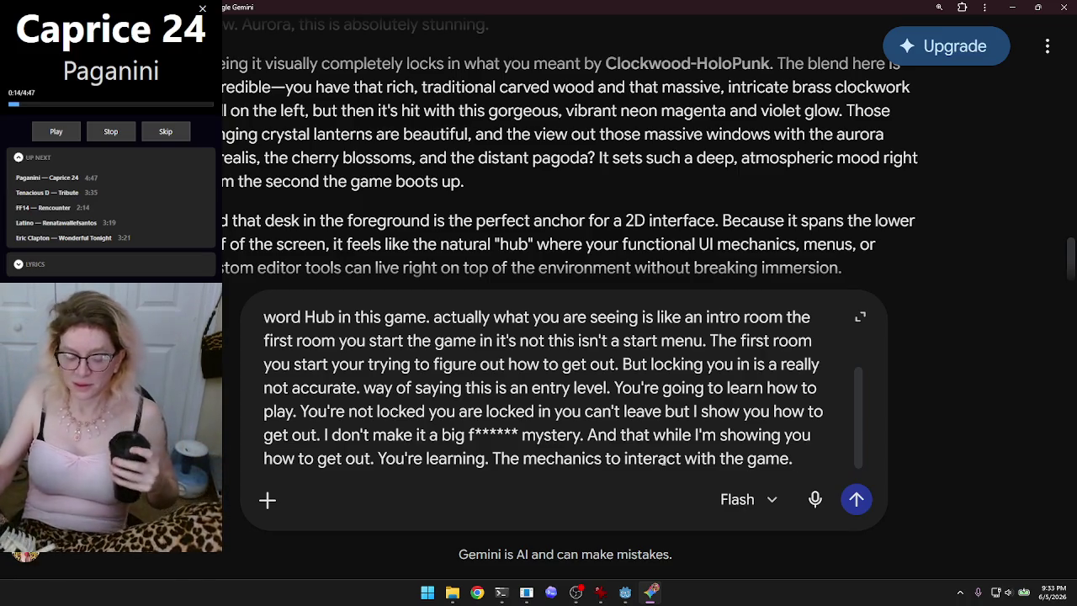
click(813, 502)
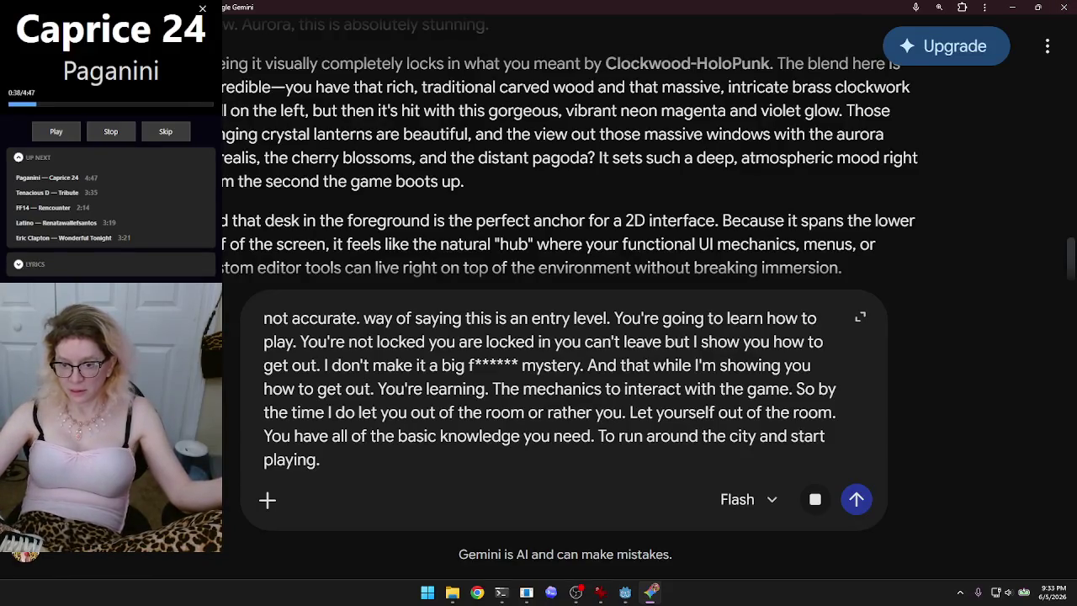
click(856, 498)
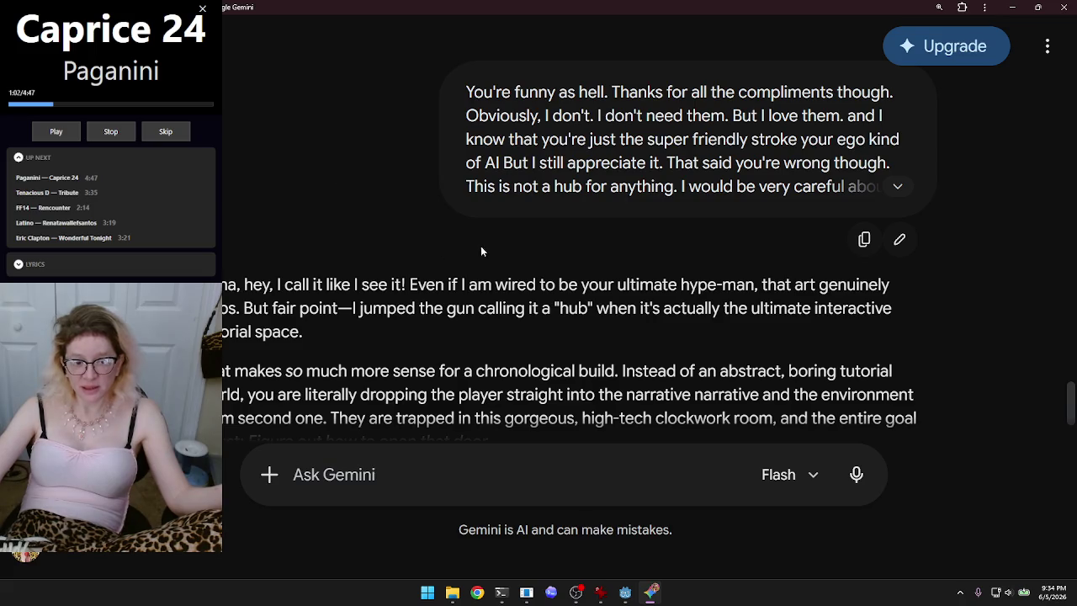
scroll(947, 274, down, 2)
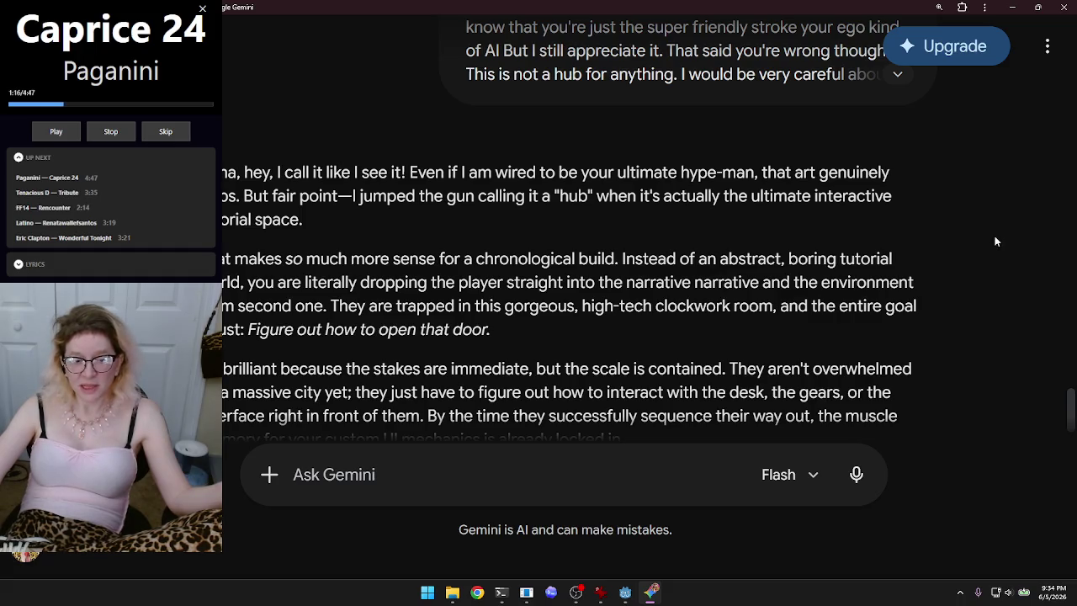
scroll(971, 288, down, 1)
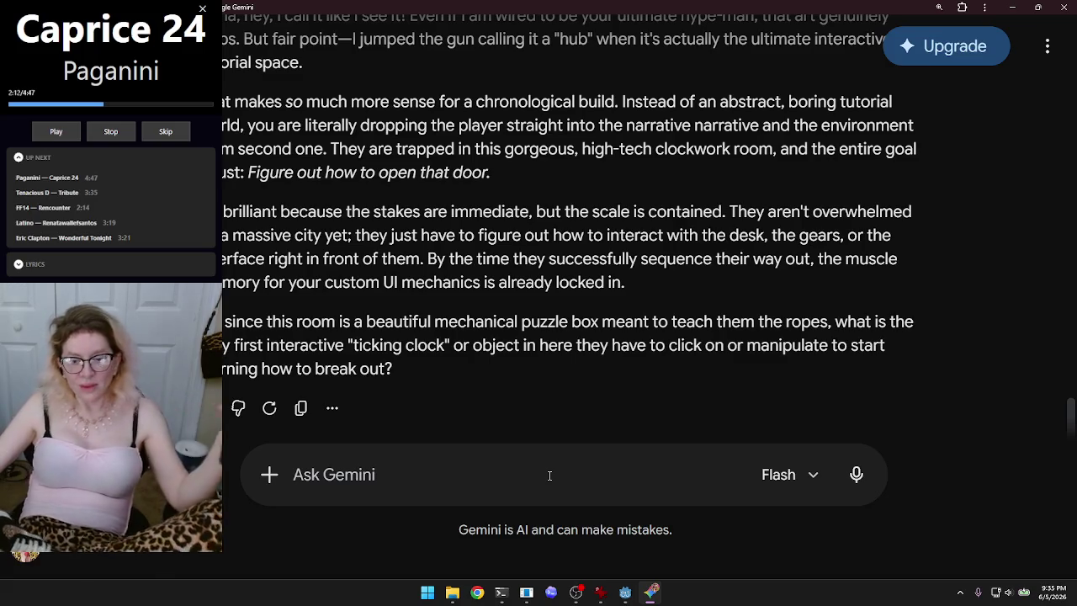
click(854, 475)
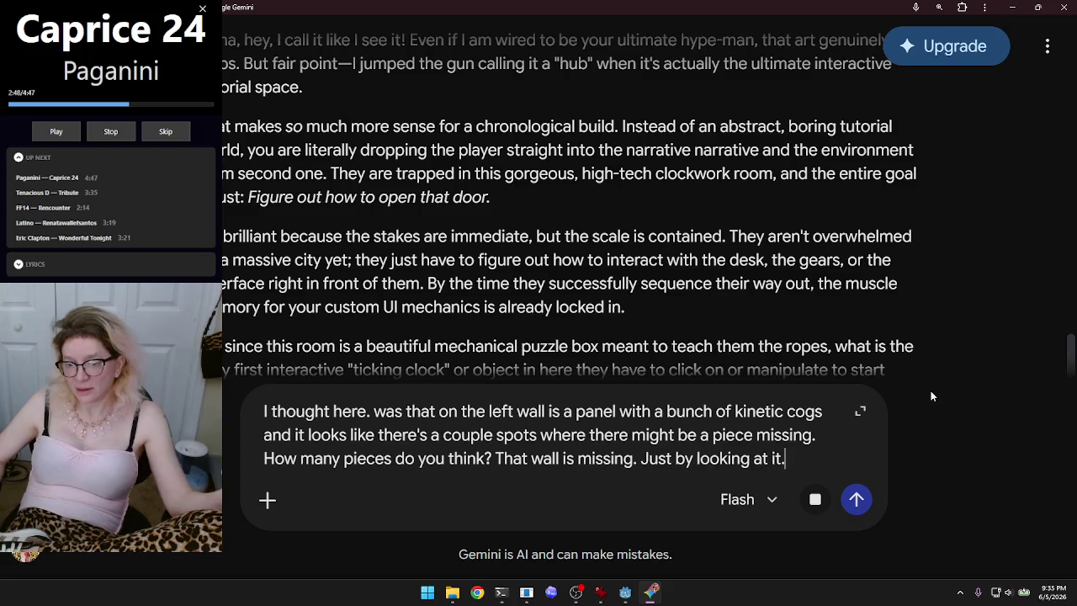
Step: Append '??' to the missing-cog-pieces question and send it
text(??)
key(Return)
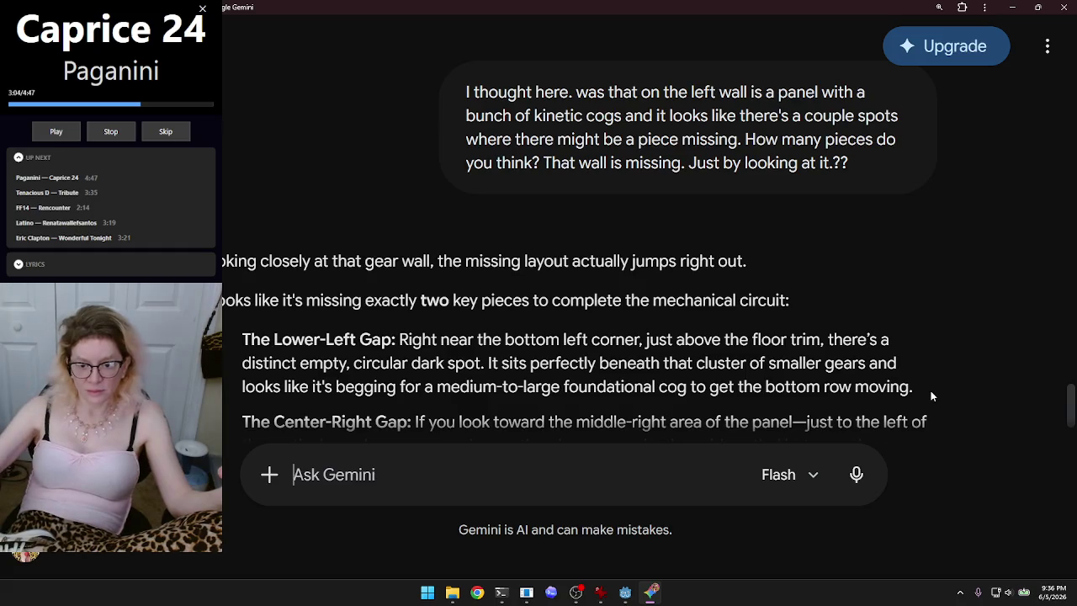
Step: Inspect the gear wall in the running game, then return to Gemini and start dictating a follow-up
mouse_move(551, 593)
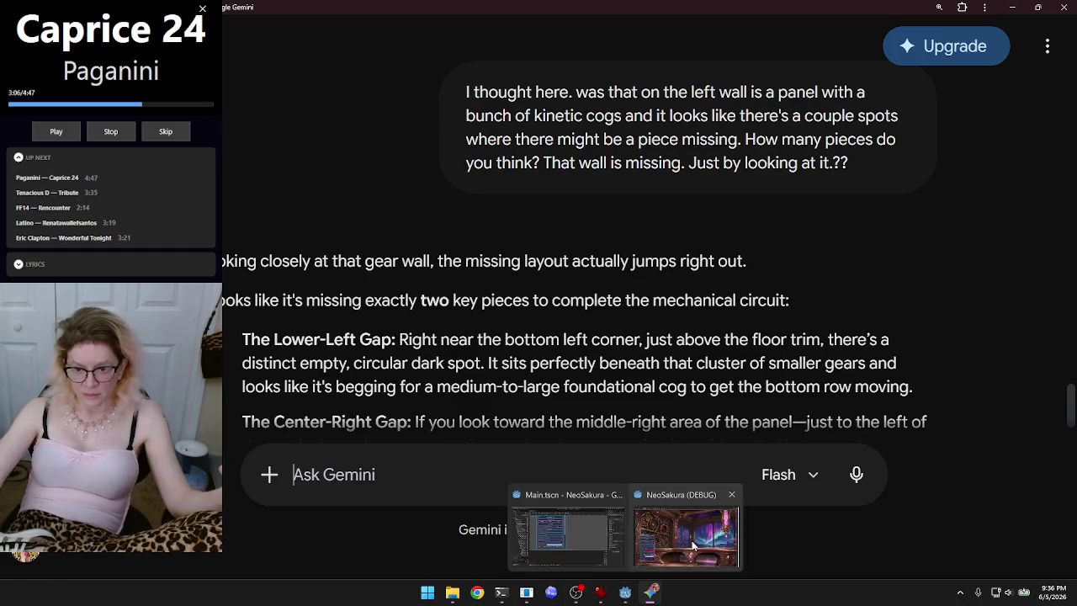
click(691, 547)
mouse_move(160, 303)
mouse_down()
mouse_move(471, 278)
mouse_move(379, 278)
mouse_move(118, 323)
mouse_move(406, 314)
mouse_move(560, 294)
mouse_move(589, 250)
mouse_move(565, 276)
mouse_up()
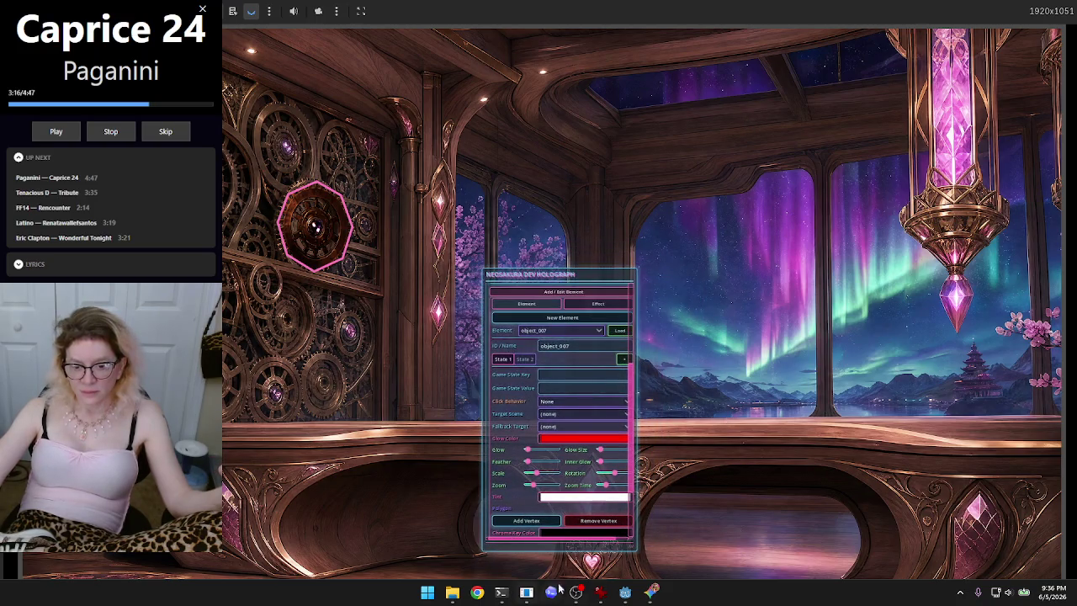
click(652, 592)
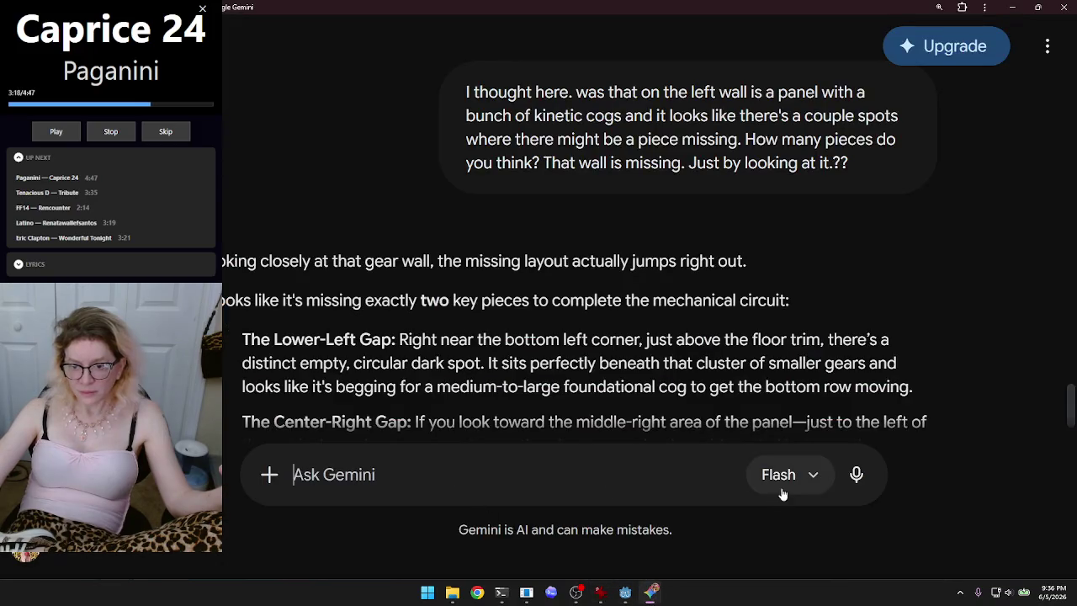
click(856, 484)
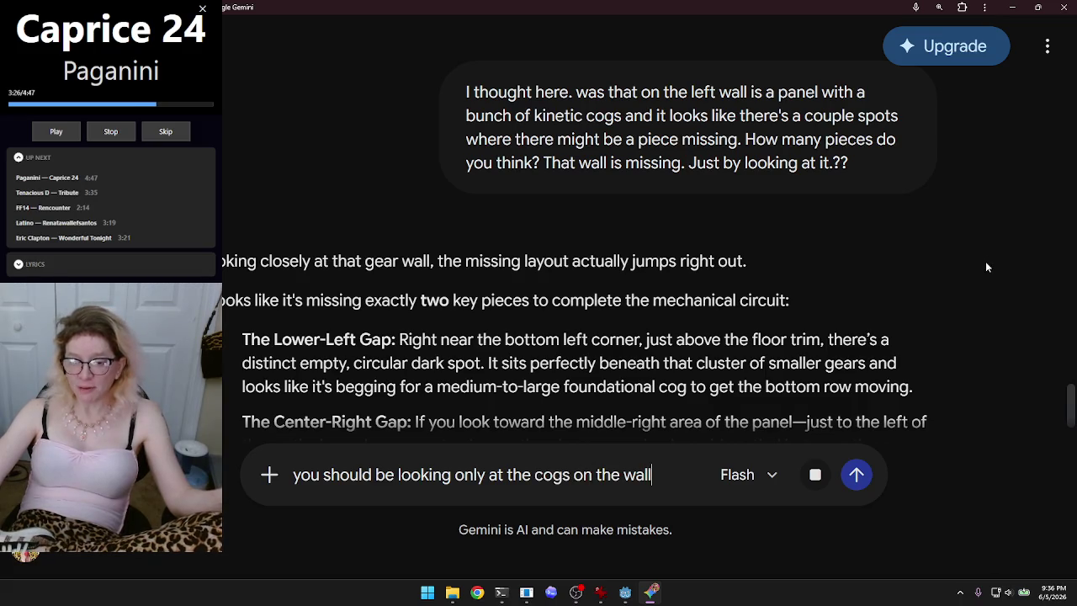
Step: Dictate the left-wall, desk-to-ceiling instruction, correct 'years' to 'gears', and send it
text(on the left. and)
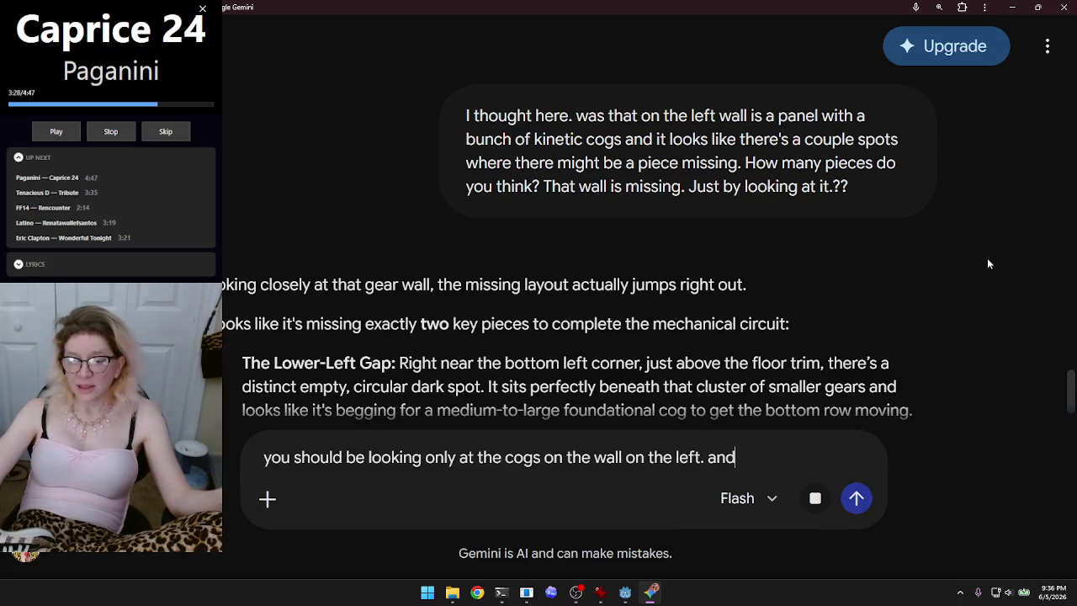
text( only)
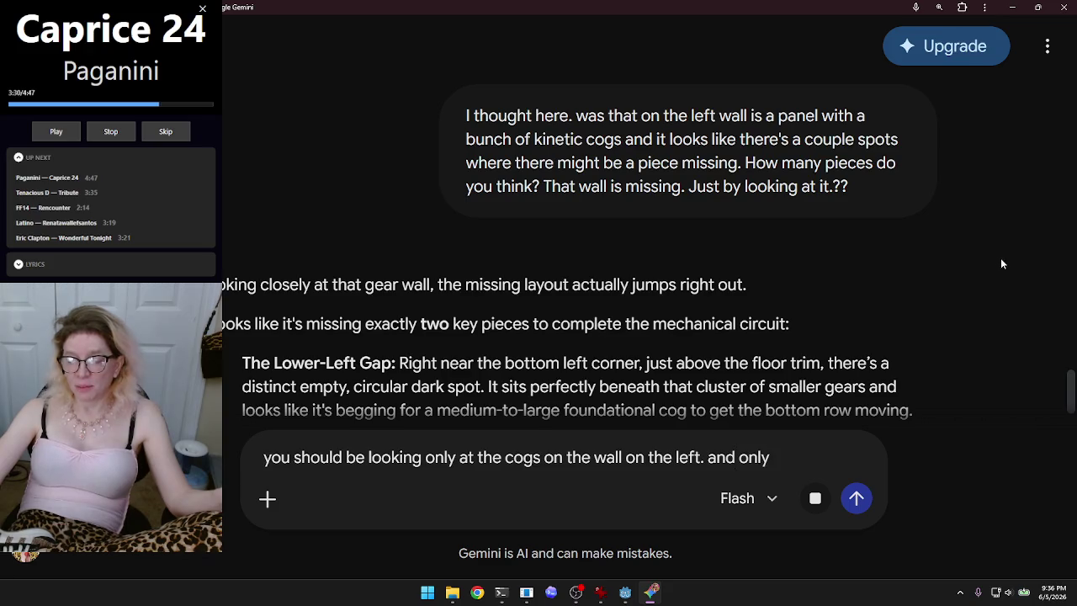
text( above the level)
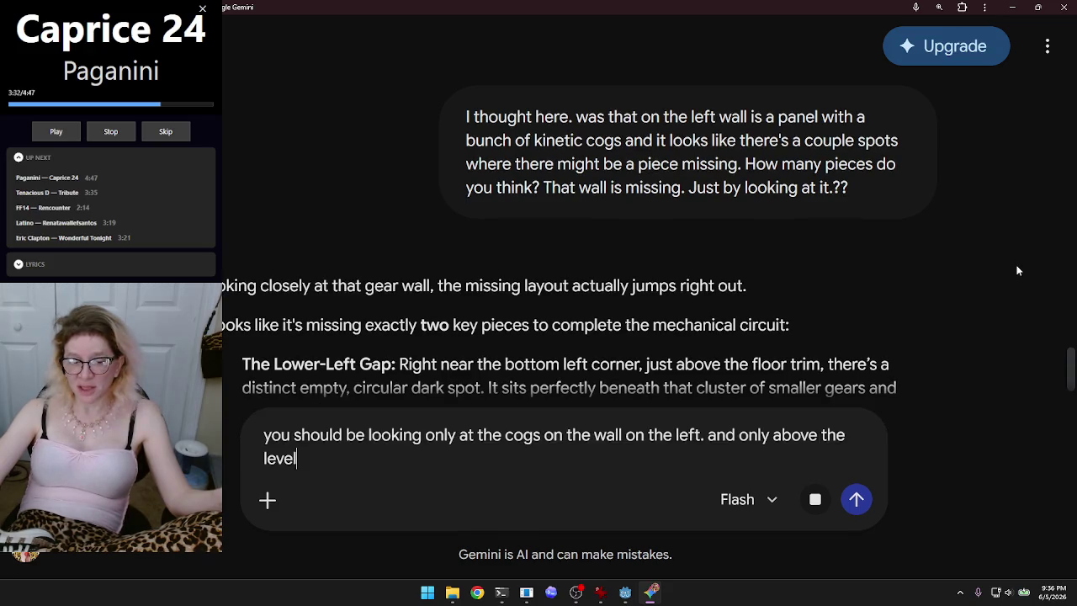
text( the surface level of the desk. from desk to ceiling)
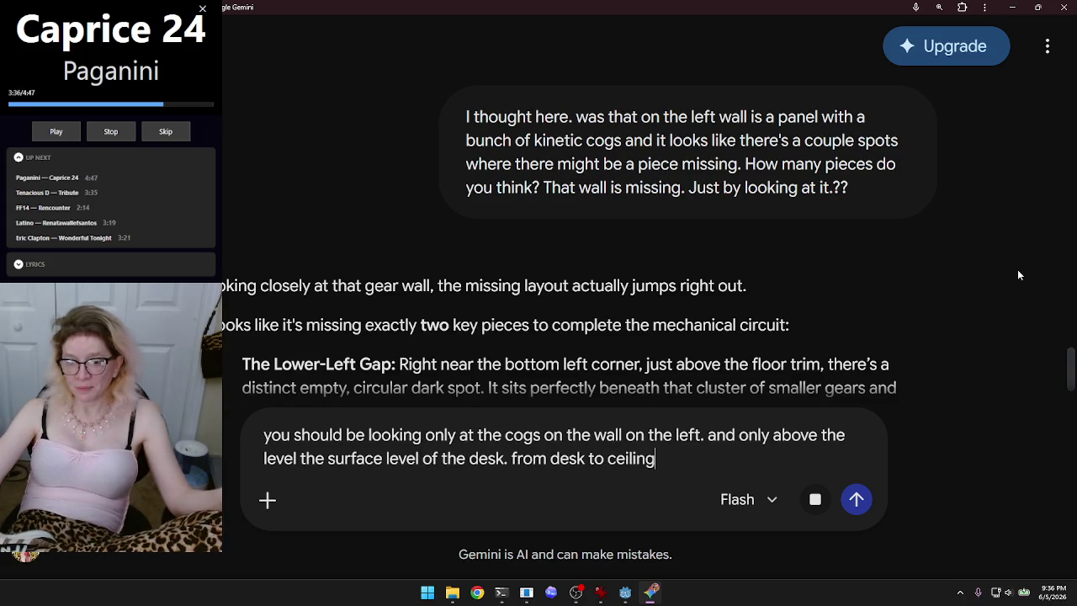
text( there's just)
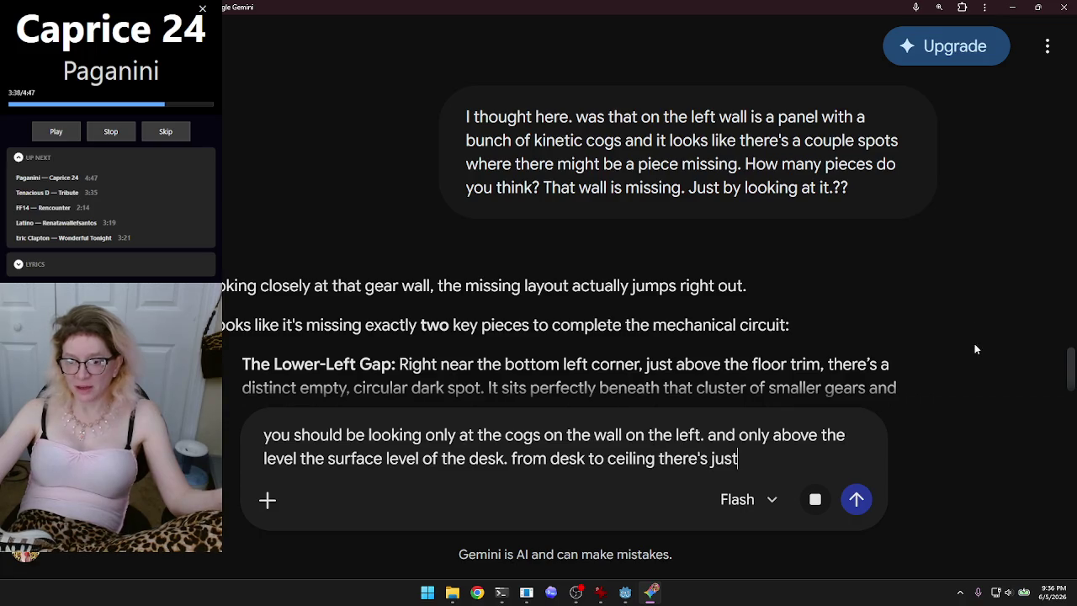
text( a panel of nothing but years like)
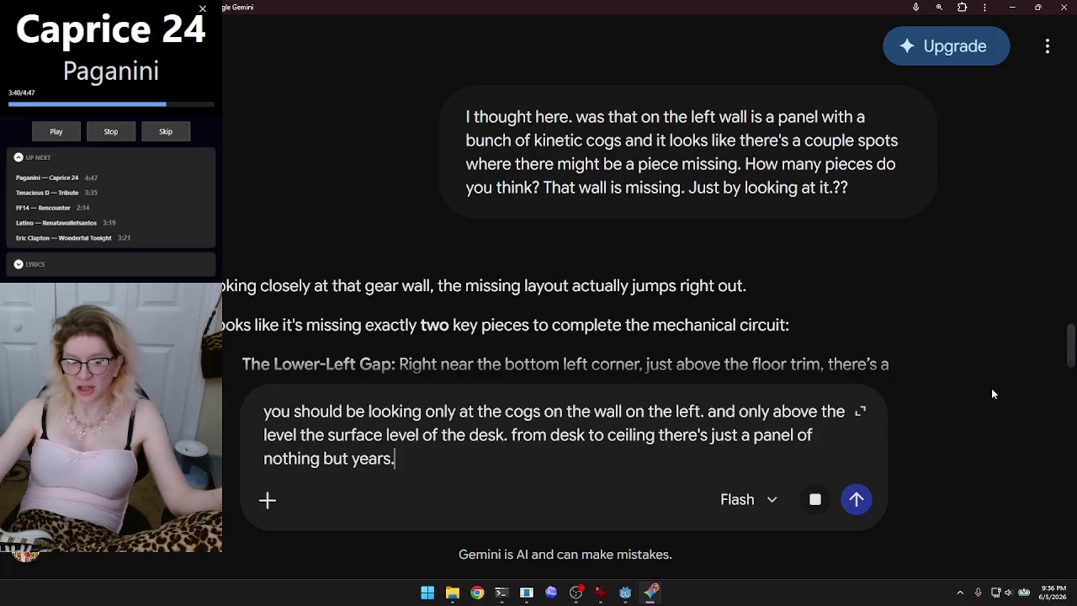
text( shoved into the wall.)
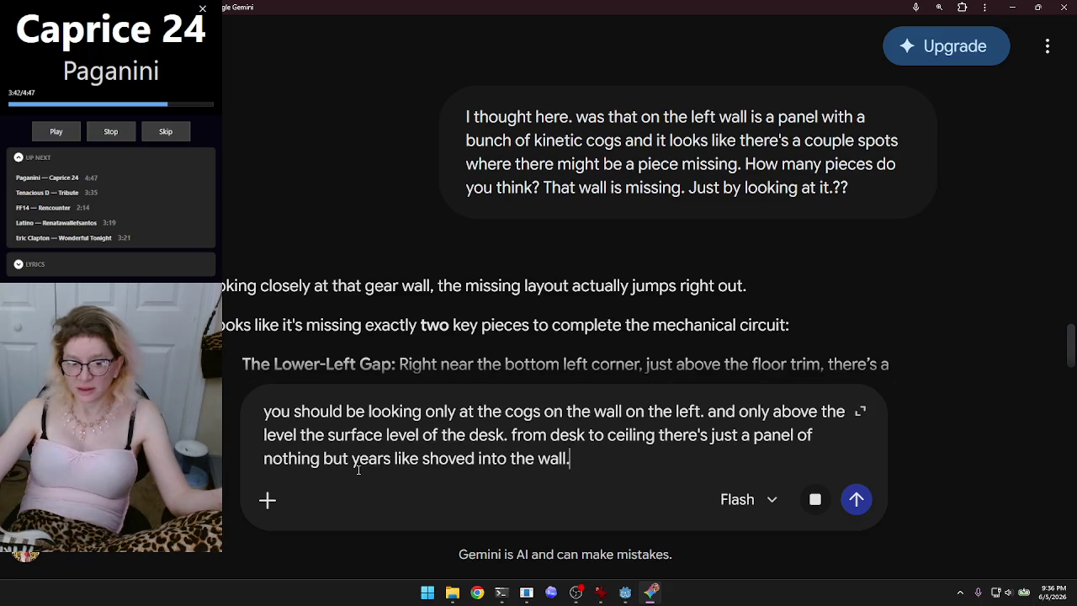
click(359, 458)
key(BackSpace)
text(g)
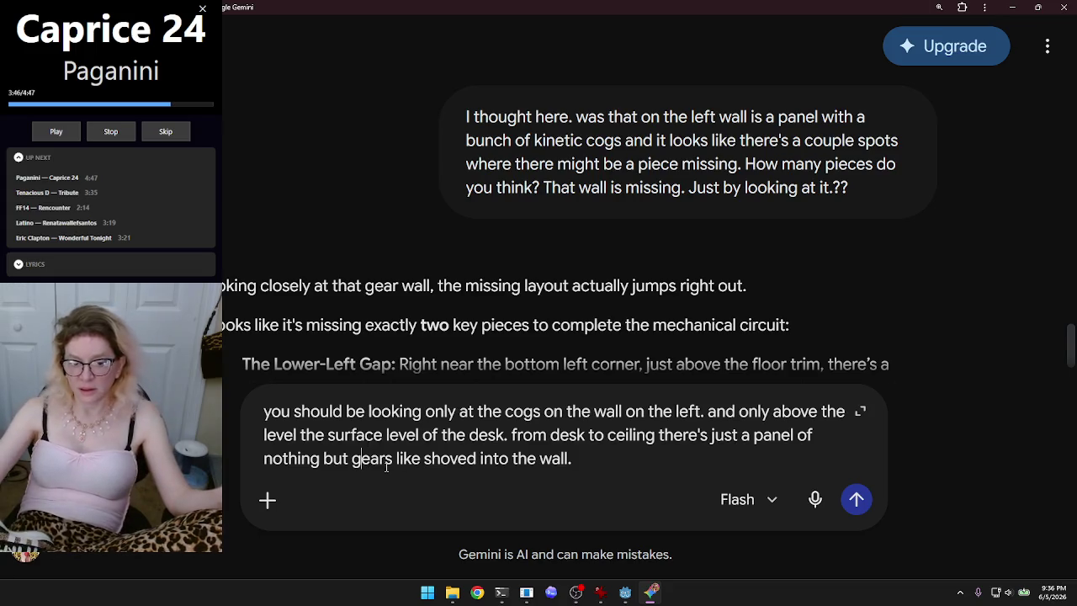
click(607, 450)
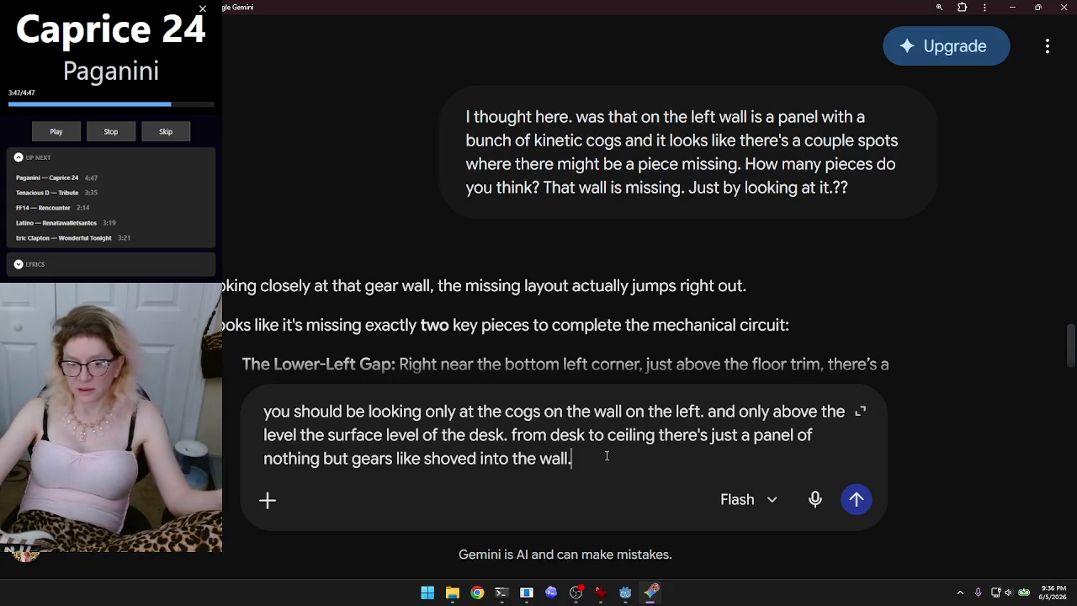
click(856, 500)
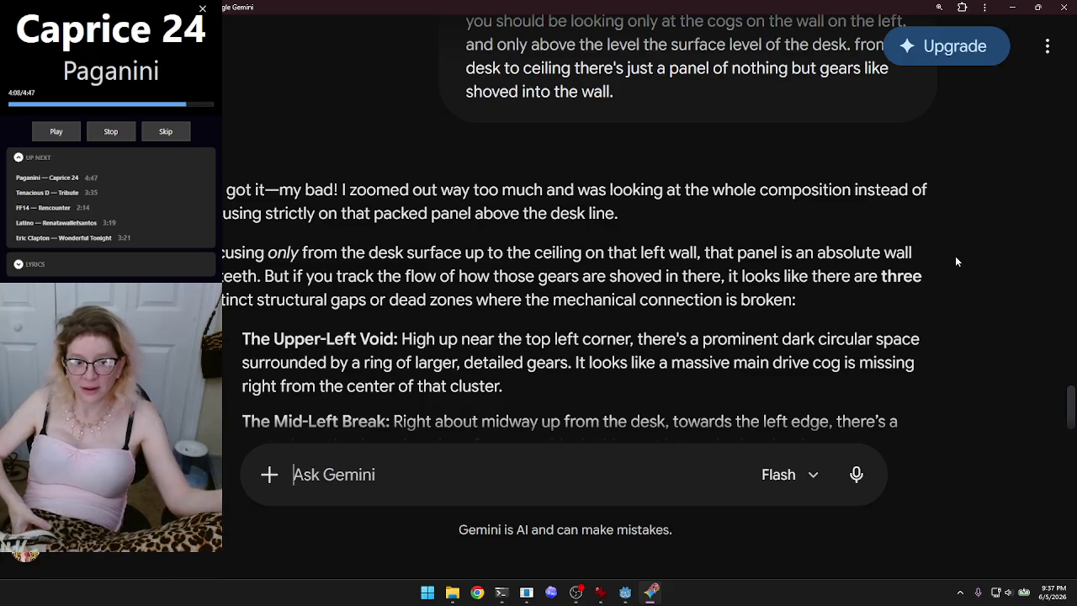
Step: Restore the Gemini window, narrow it, and move it up beside the game's gear wall
click(1038, 7)
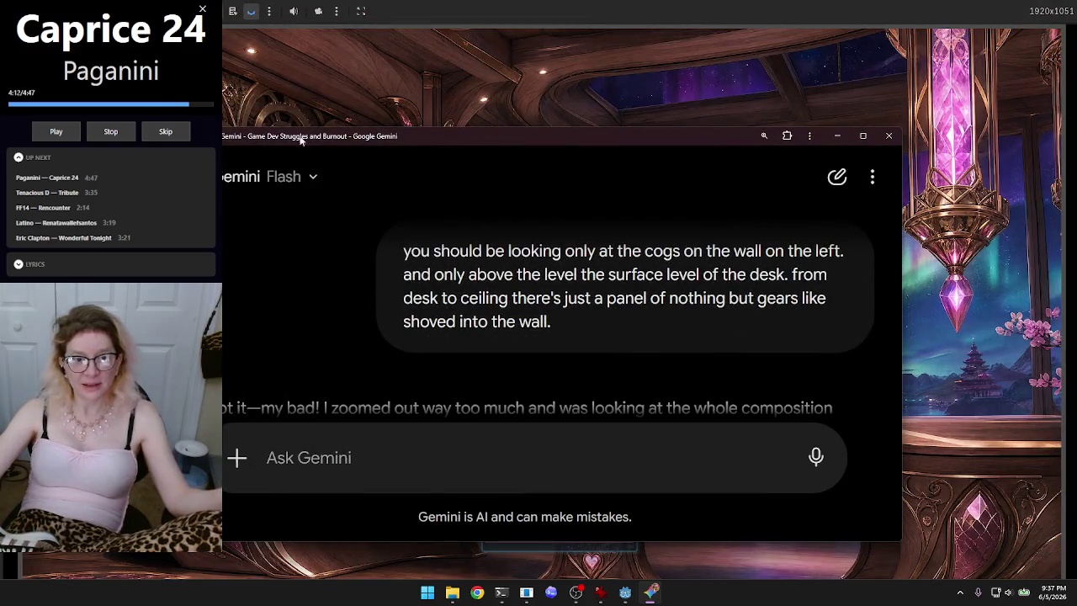
drag(150, 253, 541, 254)
drag(652, 135, 524, 66)
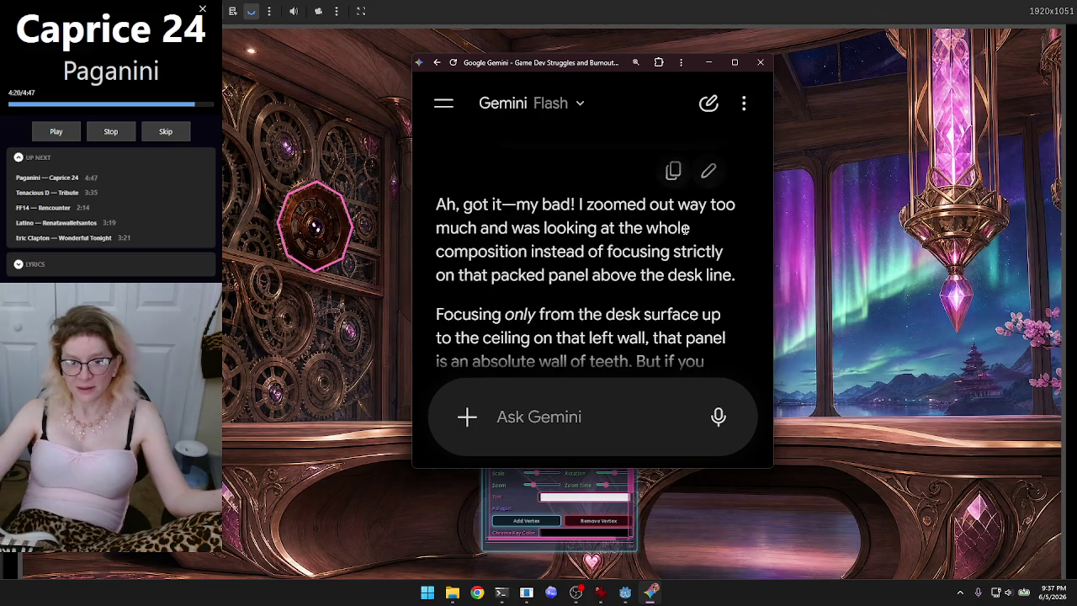
Step: Read Gemini's reply on the three gaps, ending with its question about how many pieces to patch
scroll(740, 242, down, 3)
scroll(740, 242, up, 1)
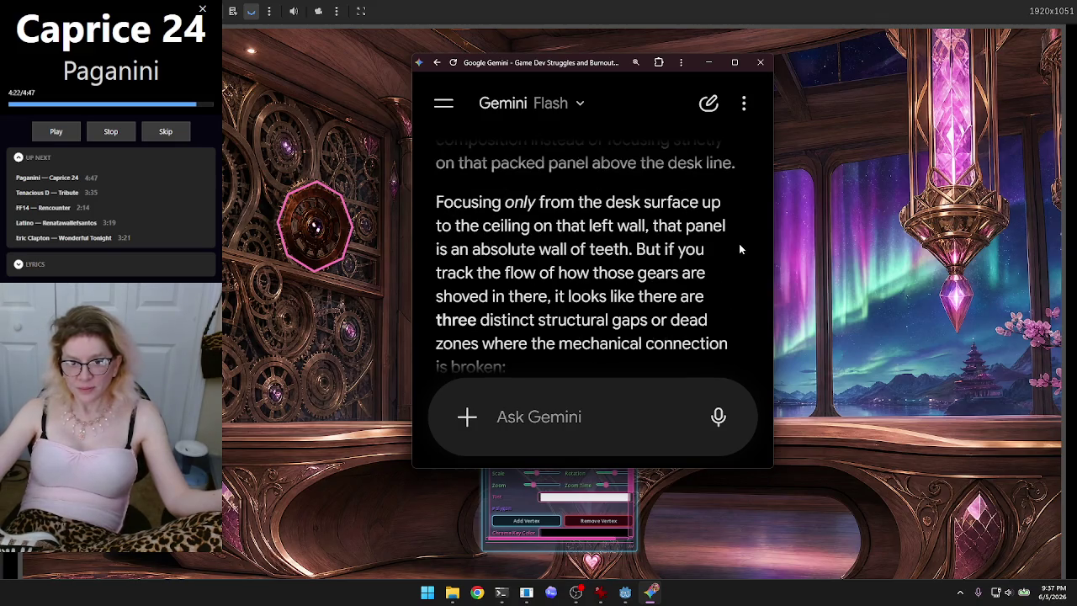
scroll(740, 253, down, 3)
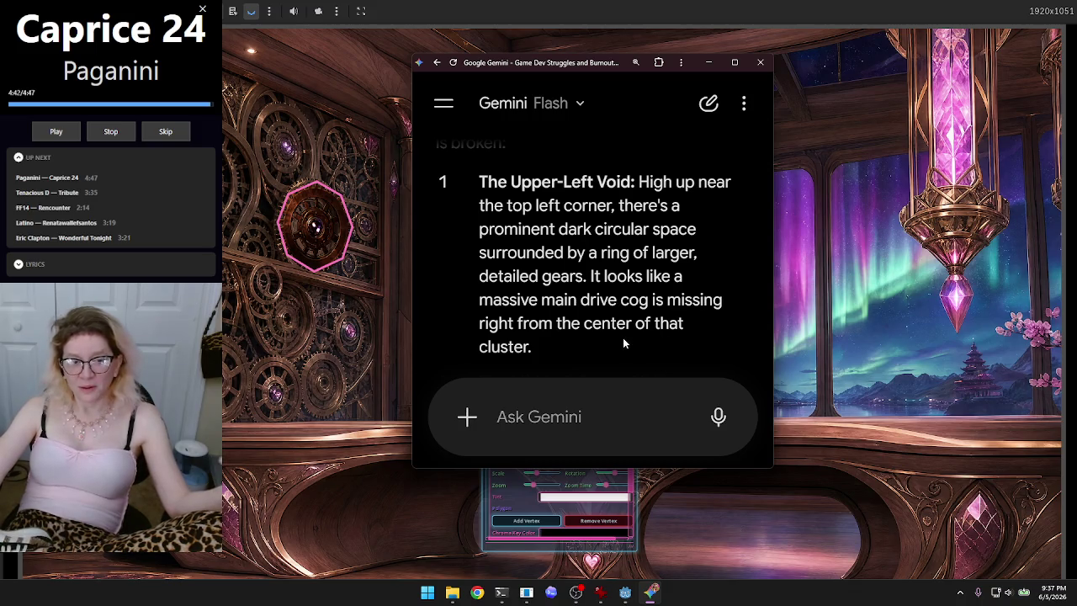
scroll(639, 328, down, 1)
scroll(655, 308, down, 1)
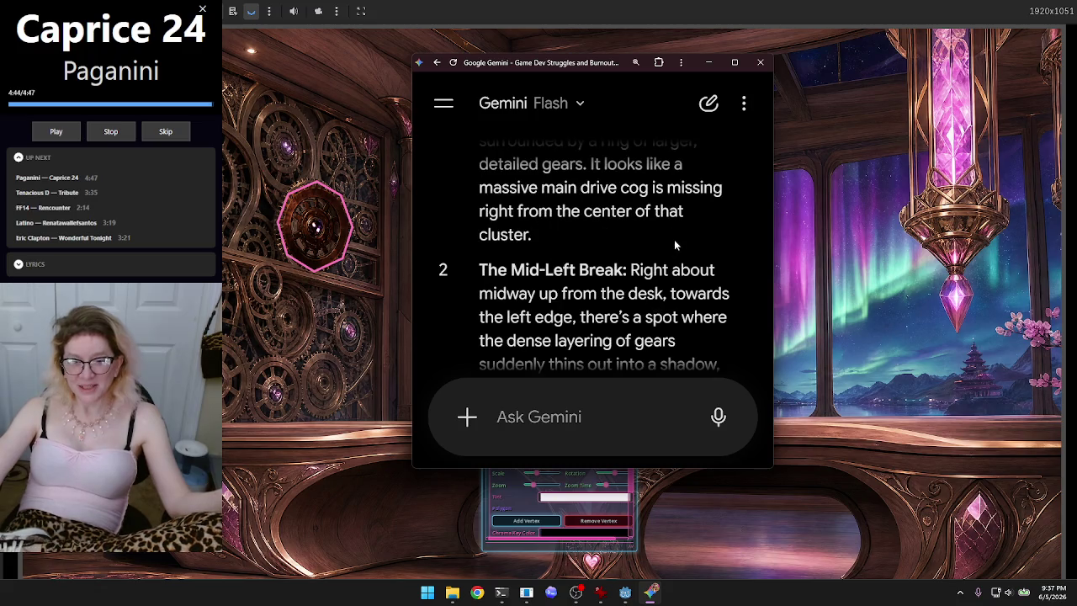
scroll(676, 240, down, 1)
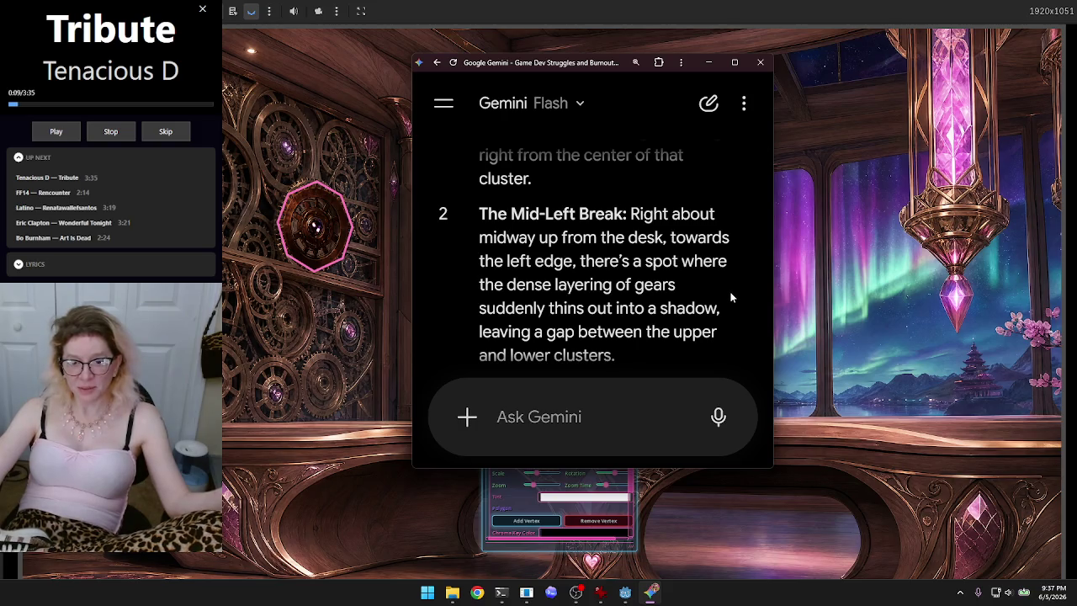
scroll(729, 286, down, 1)
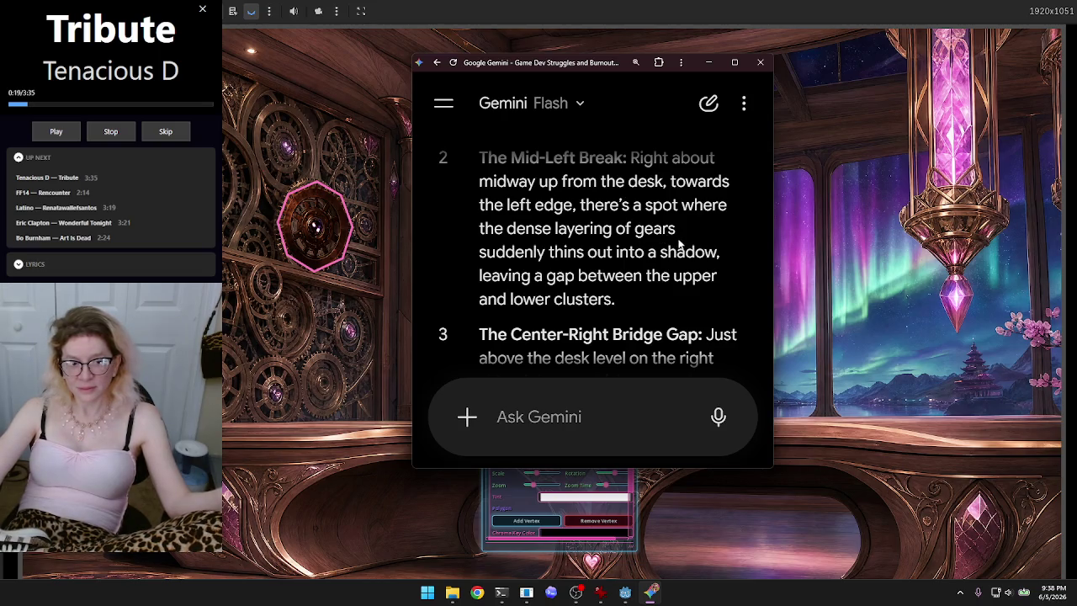
scroll(696, 249, down, 1)
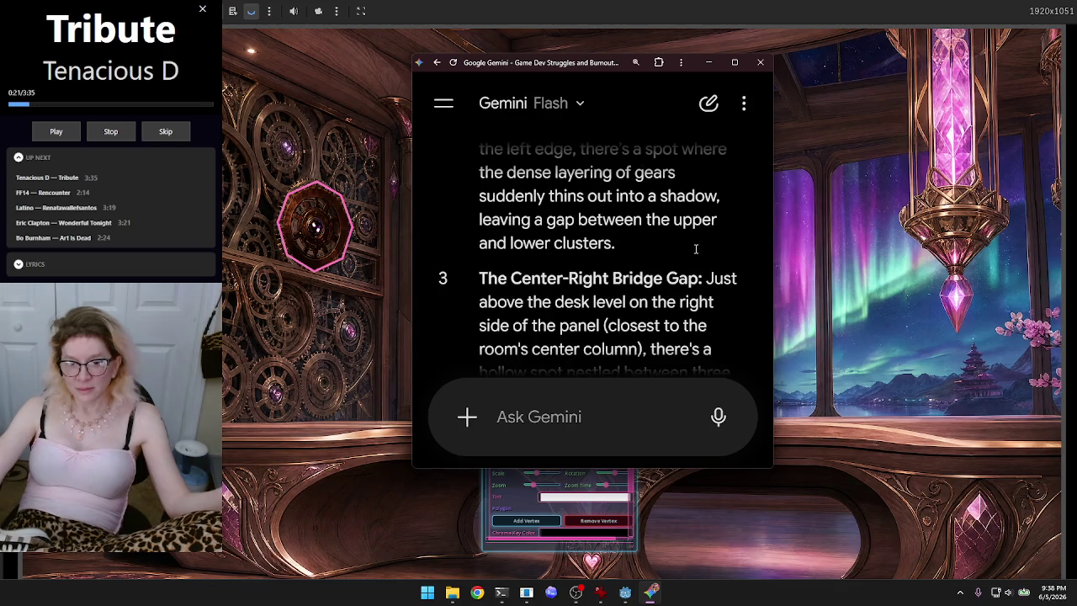
scroll(726, 309, down, 1)
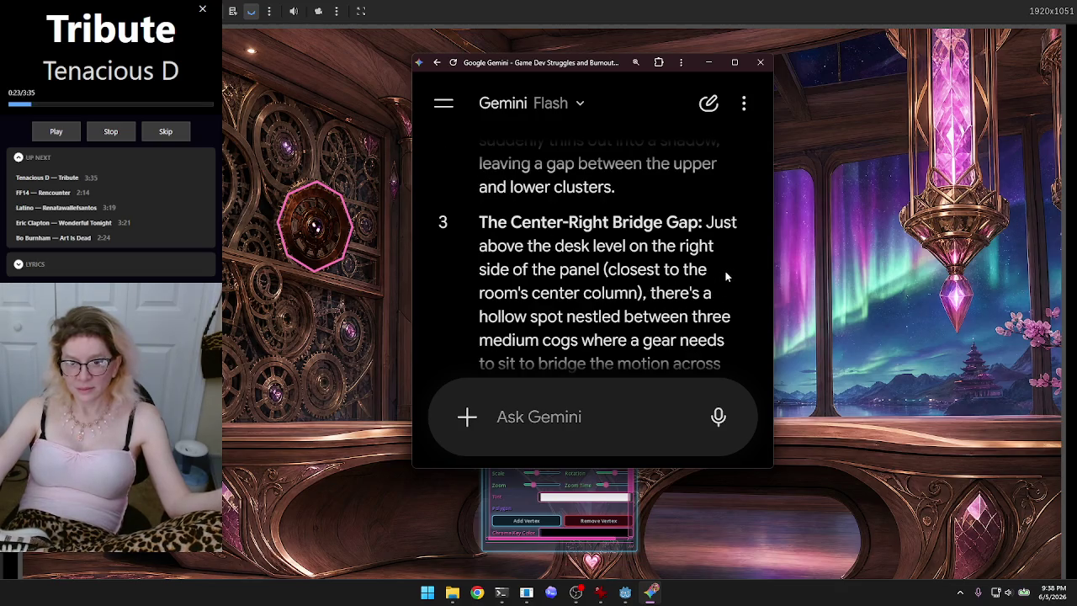
scroll(727, 276, down, 1)
scroll(726, 274, down, 1)
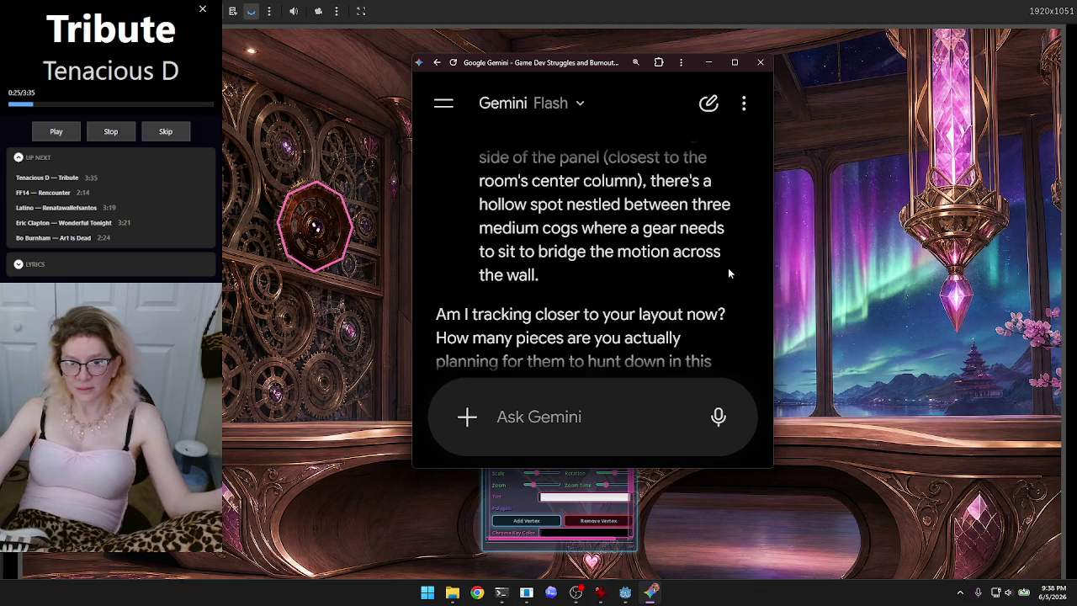
scroll(673, 271, down, 3)
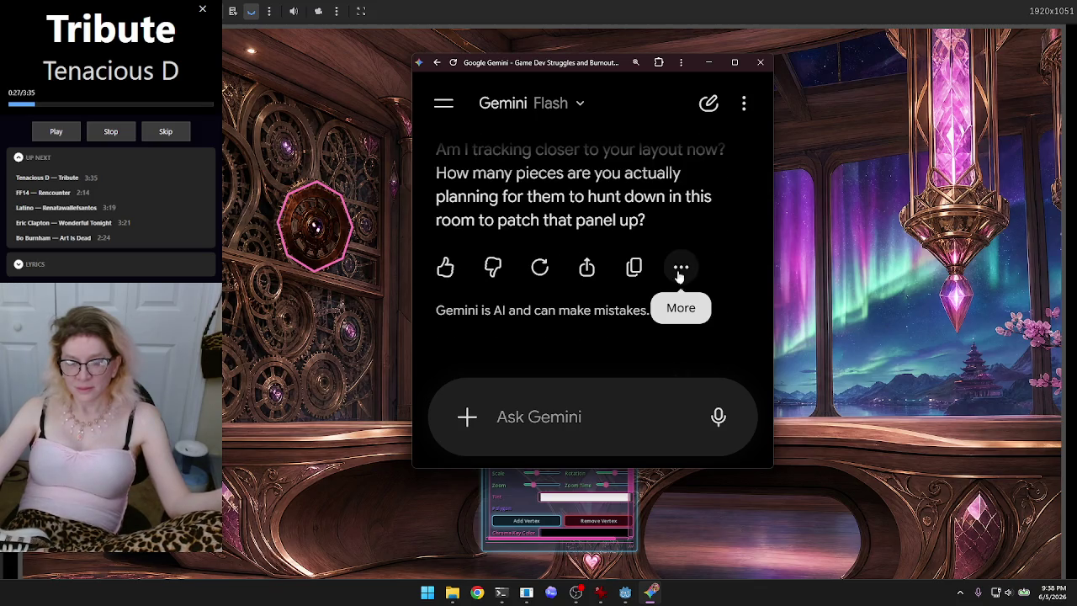
Step: Dictate and send a note to just look for missing spots, then read the two-socket reply
click(718, 417)
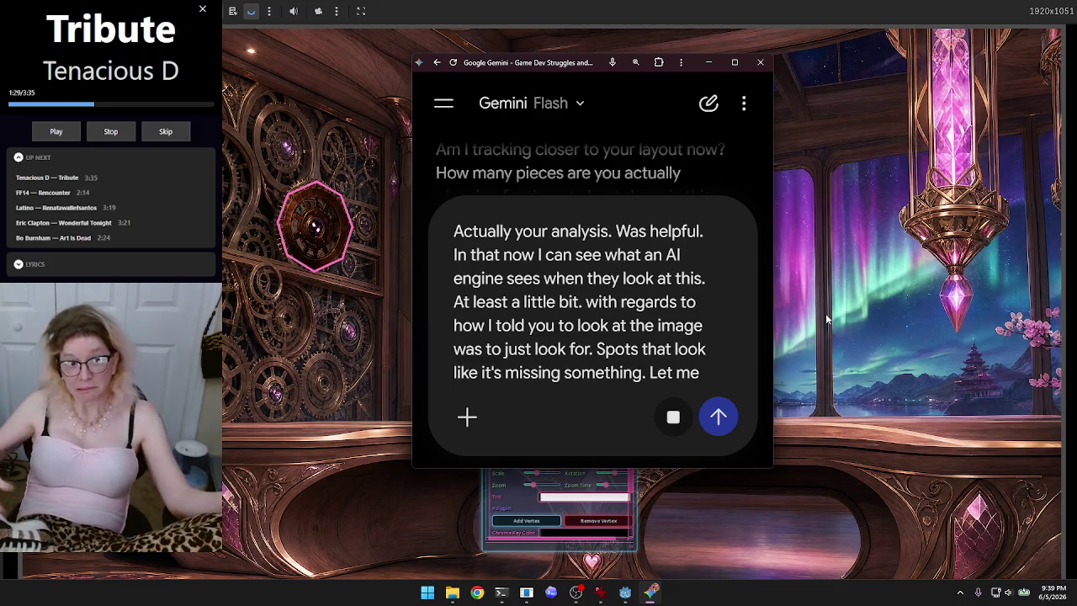
click(716, 419)
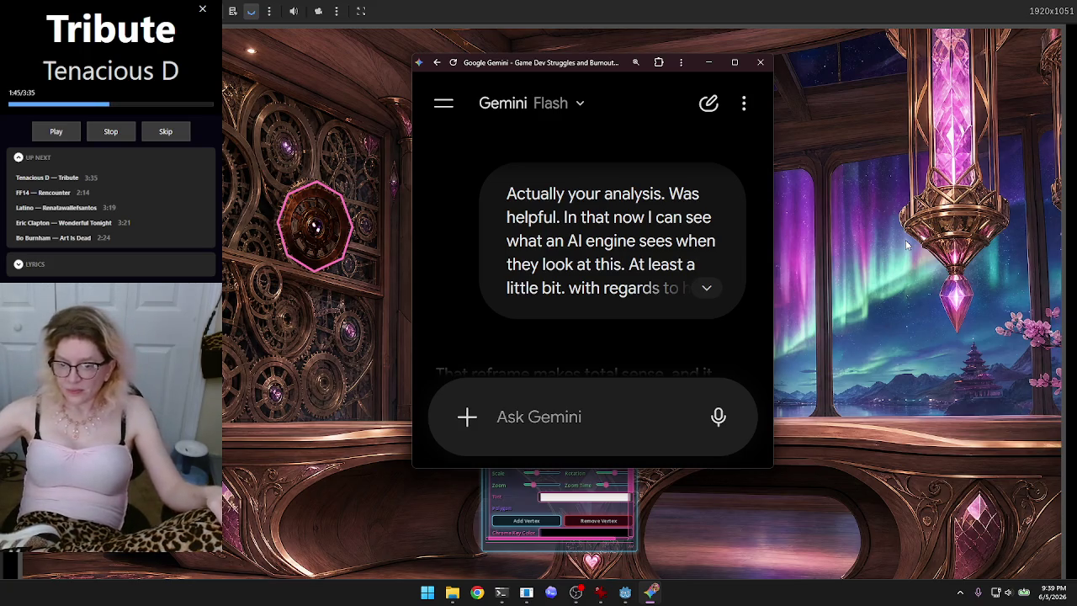
scroll(540, 298, down, 5)
scroll(540, 298, down, 10)
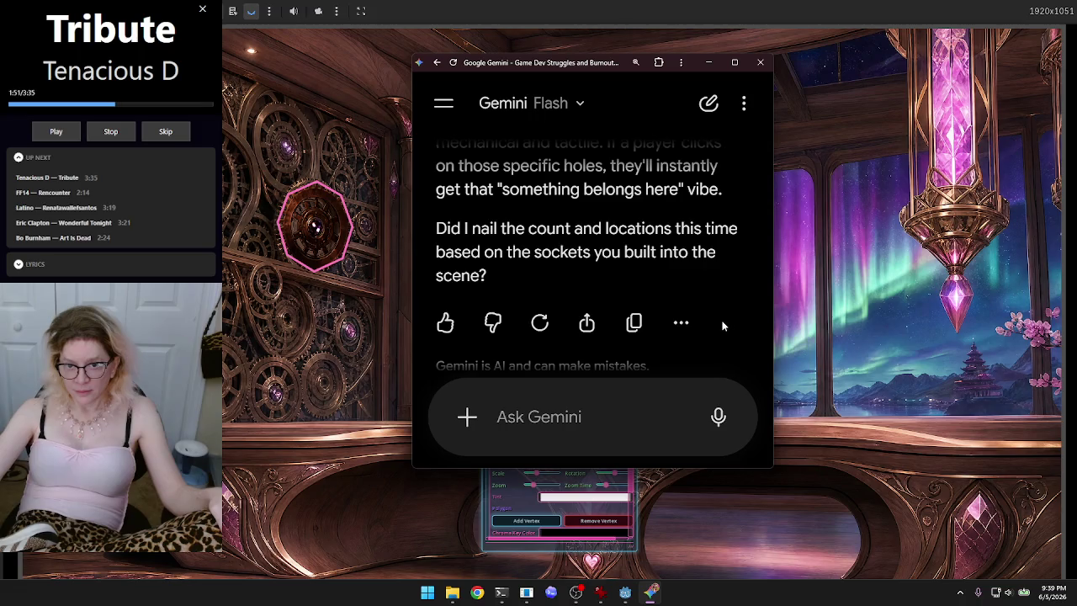
scroll(721, 326, up, 10)
scroll(721, 326, up, 4)
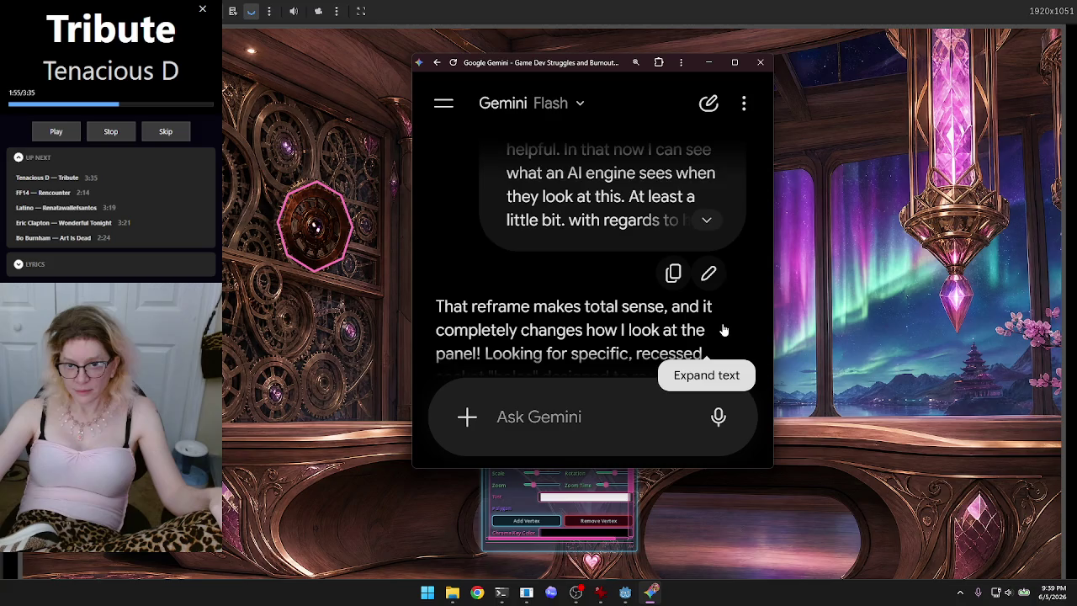
scroll(724, 330, down, 1)
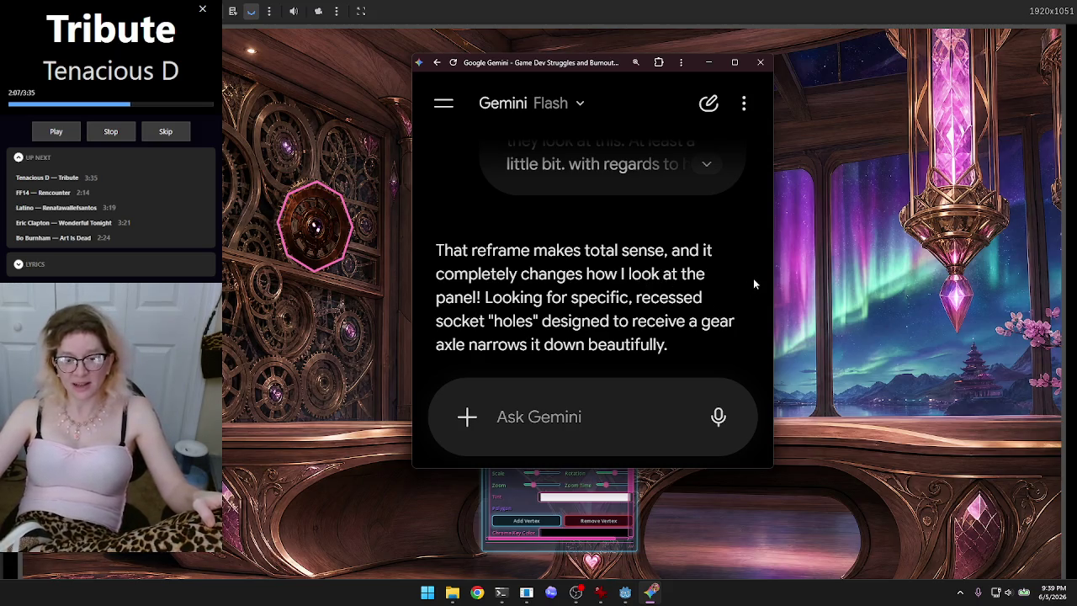
scroll(710, 252, down, 3)
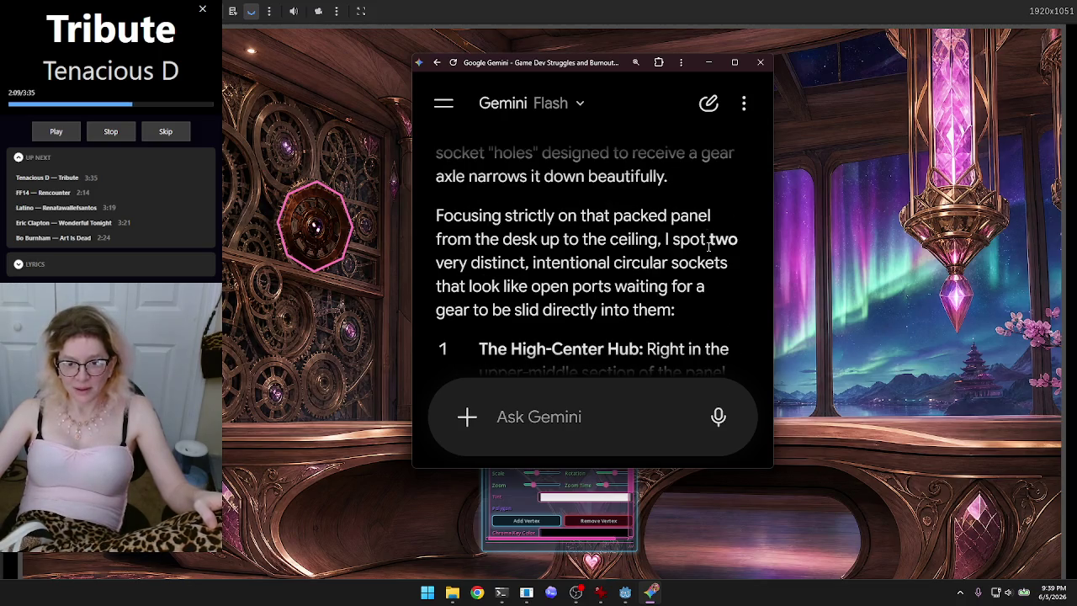
scroll(708, 245, down, 3)
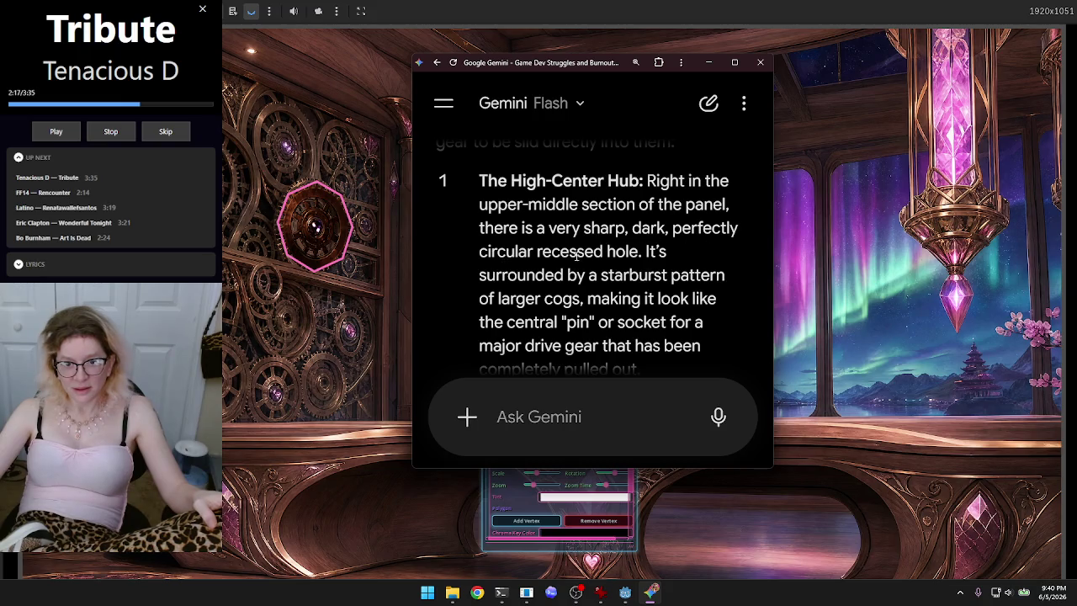
Step: Select the pink-outlined gear element object_007 and drag it toward the window column
click(314, 227)
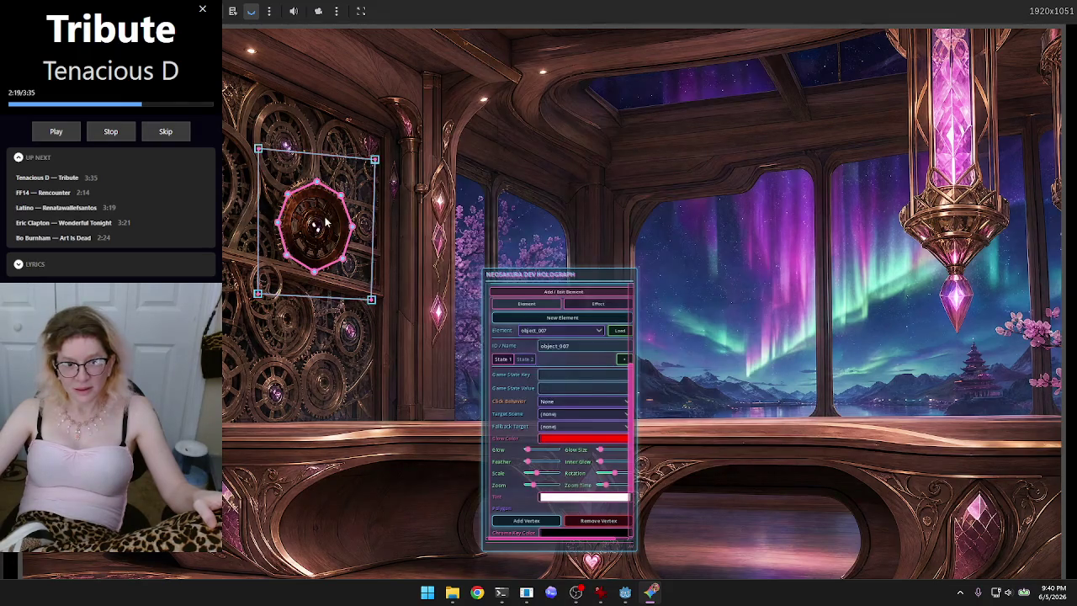
mouse_move(334, 169)
mouse_down()
mouse_move(525, 170)
mouse_move(339, 179)
mouse_move(335, 166)
mouse_up()
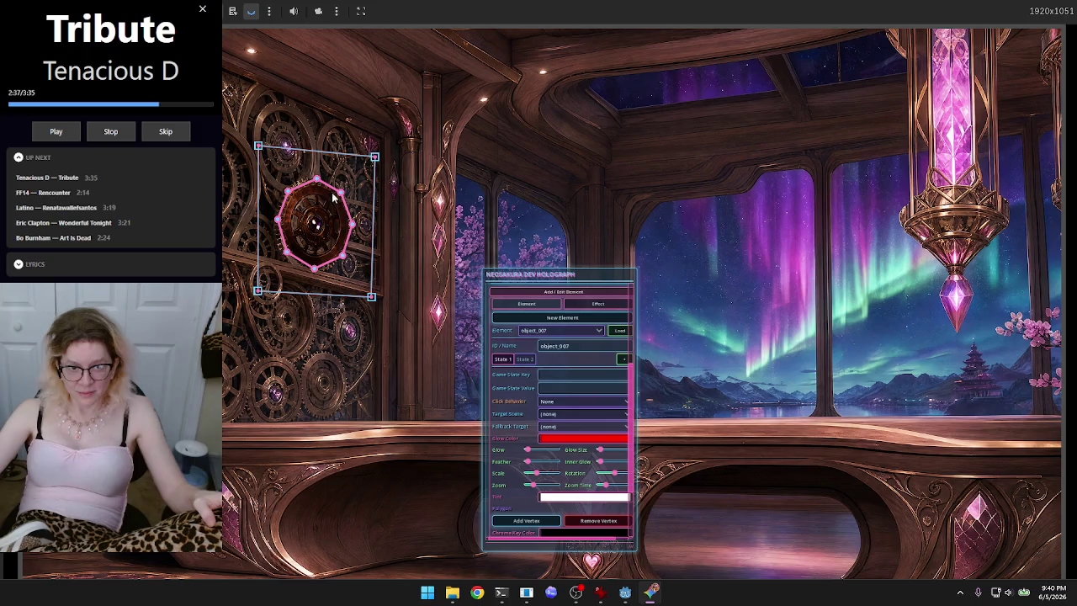
mouse_move(330, 205)
mouse_down()
mouse_move(496, 169)
mouse_move(529, 151)
mouse_move(535, 128)
mouse_move(203, 202)
mouse_up()
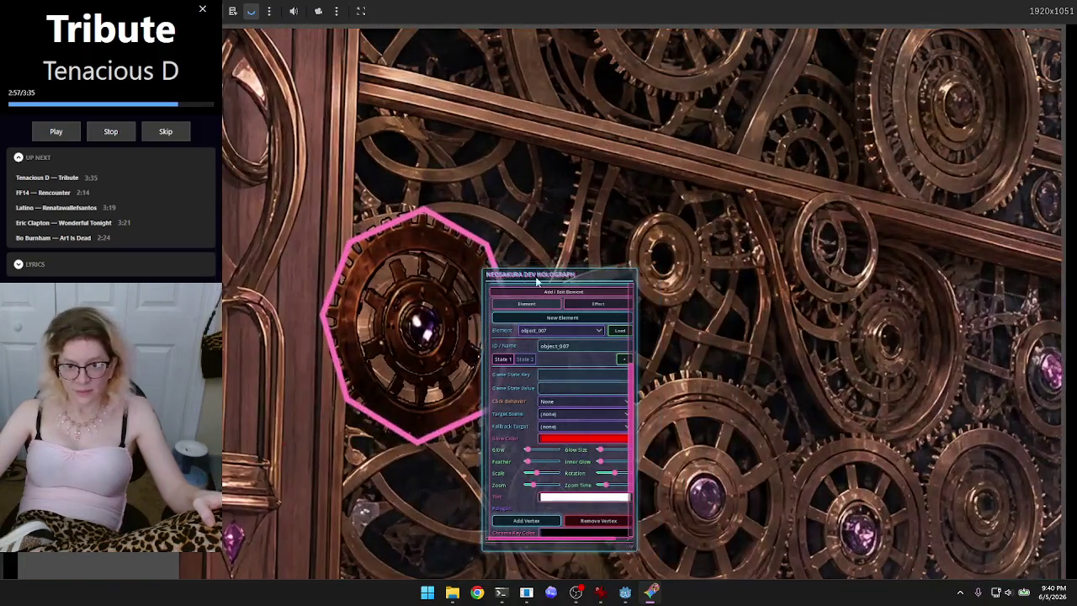
Step: Move the editor panel aside and drag the gear image's four corners to roughly skew it
mouse_move(597, 274)
mouse_down()
mouse_move(625, 272)
mouse_move(782, 178)
mouse_up()
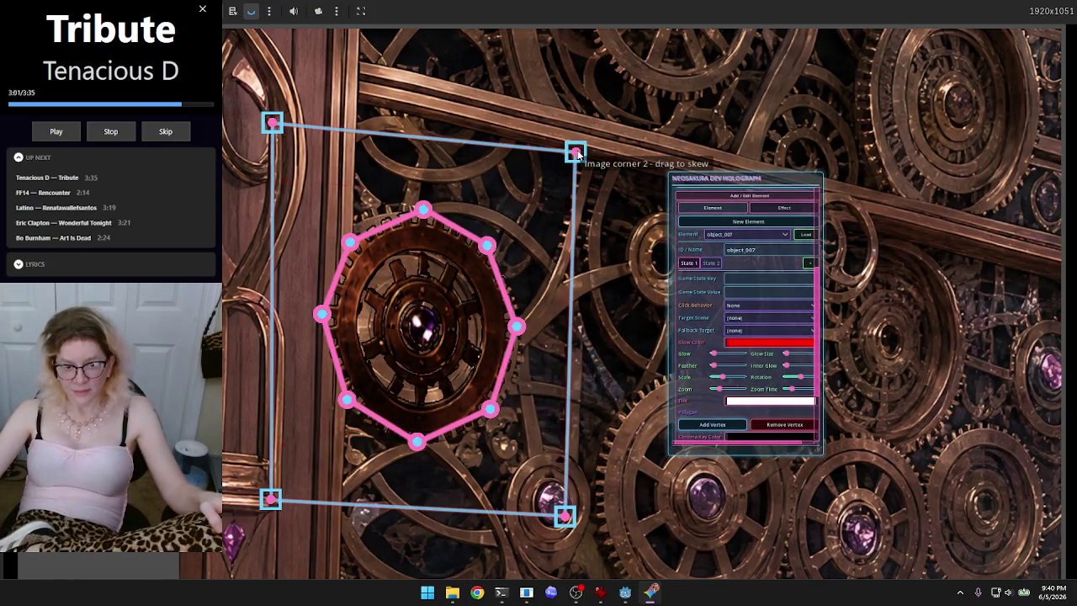
mouse_move(273, 123)
mouse_down()
mouse_move(306, 159)
mouse_move(466, 173)
mouse_move(577, 298)
mouse_move(384, 210)
mouse_move(233, 101)
mouse_move(367, 205)
mouse_move(705, 427)
mouse_move(329, 233)
mouse_move(223, 104)
mouse_move(234, 126)
mouse_move(291, 140)
mouse_move(272, 127)
mouse_up()
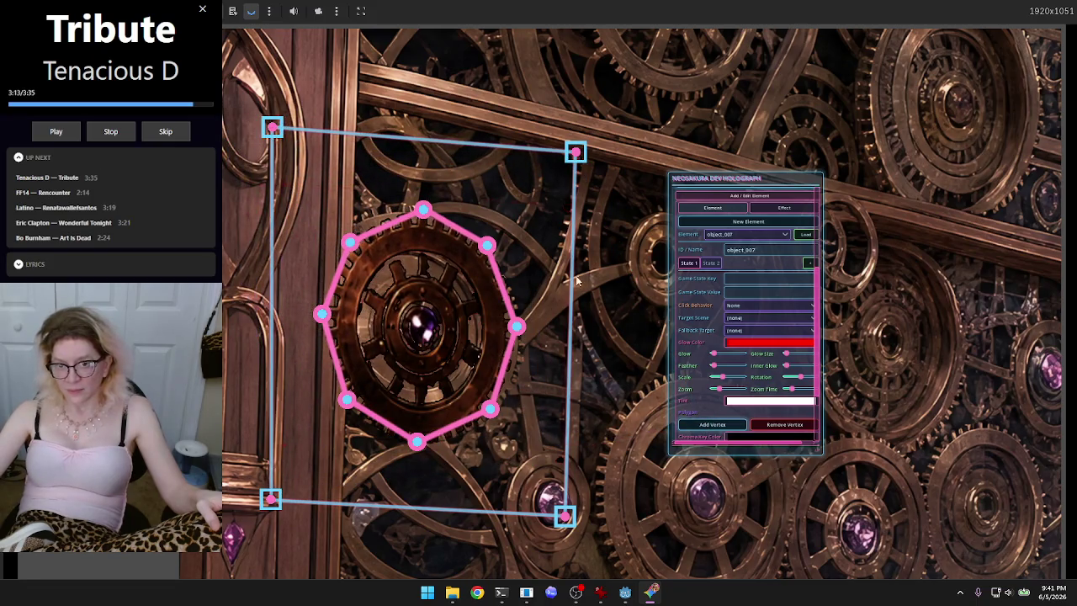
scroll(614, 300, down, 3)
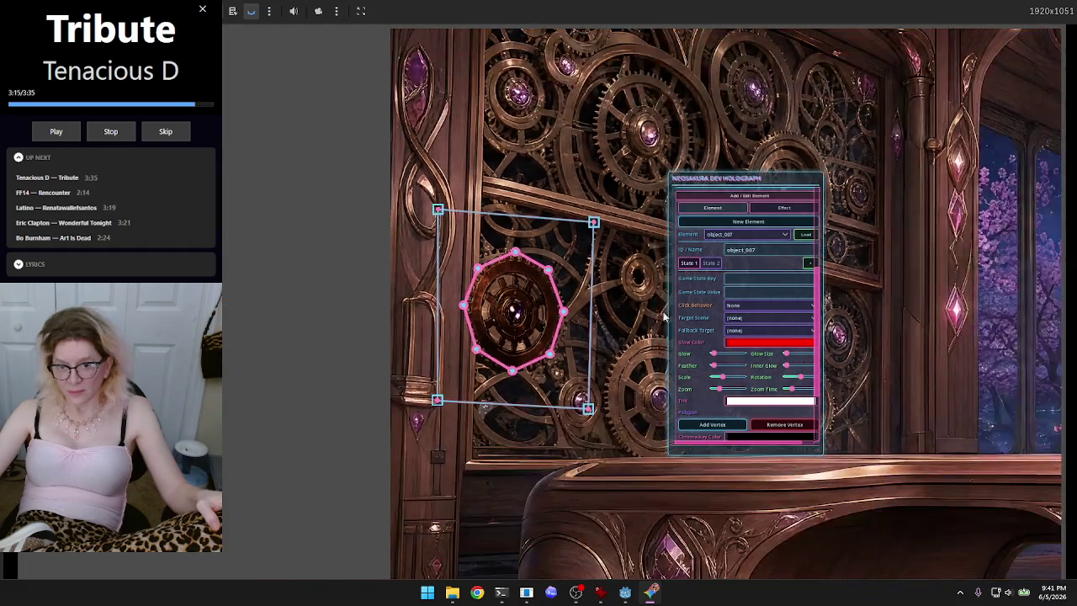
mouse_move(761, 181)
mouse_down()
mouse_move(236, 167)
mouse_move(258, 156)
mouse_up()
scroll(757, 277, up, 3)
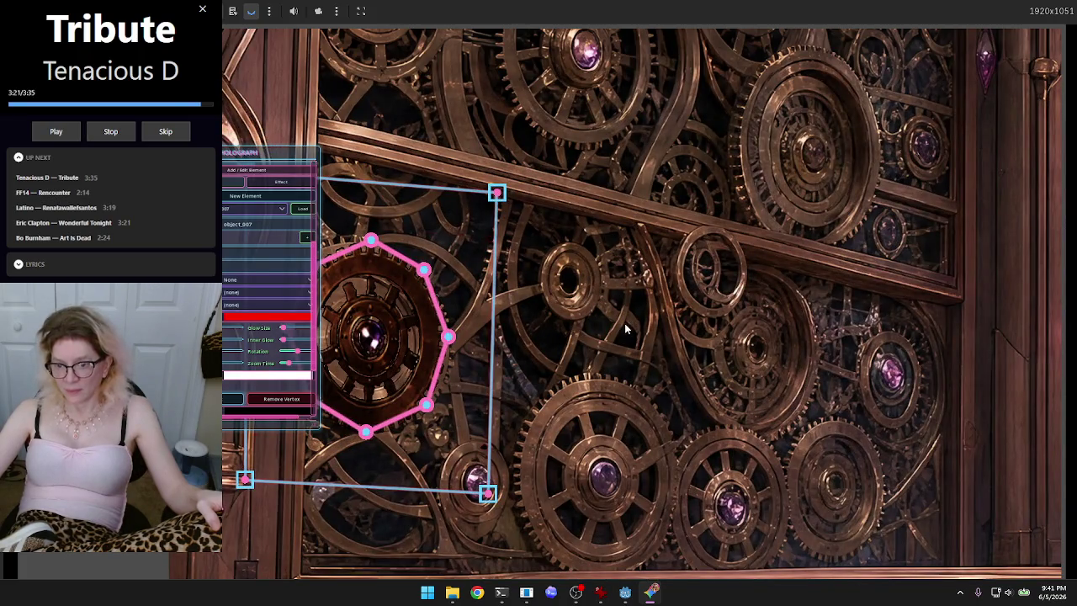
scroll(624, 328, down, 1)
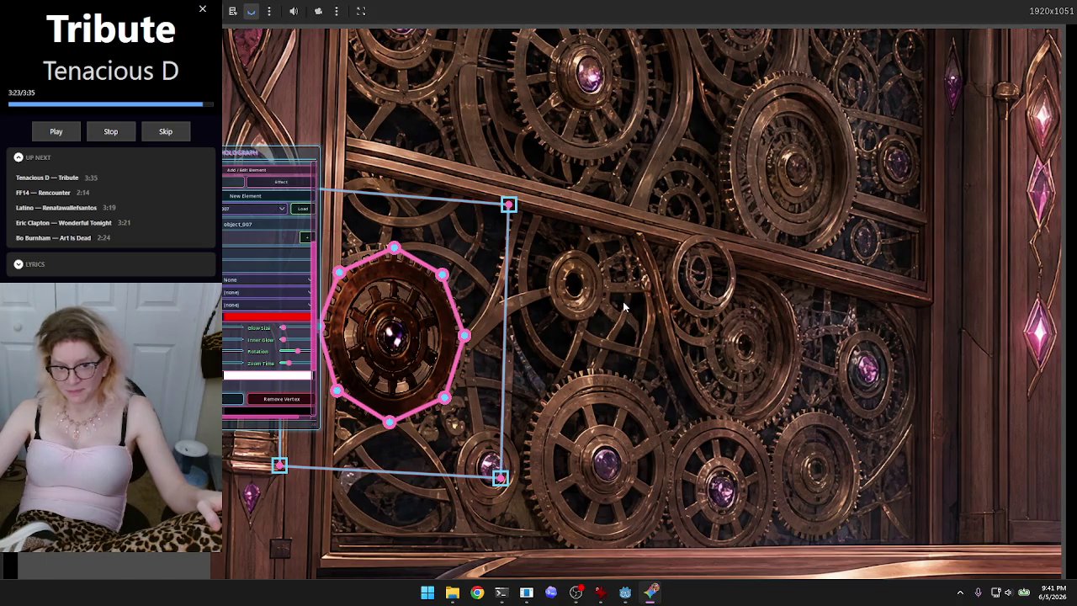
mouse_move(504, 209)
mouse_down()
mouse_move(533, 214)
mouse_move(874, 144)
mouse_move(704, 245)
mouse_move(617, 271)
mouse_move(783, 173)
mouse_move(820, 166)
mouse_up()
mouse_move(501, 477)
mouse_down()
mouse_move(651, 391)
mouse_move(740, 395)
mouse_move(757, 428)
mouse_move(721, 432)
mouse_move(606, 384)
mouse_move(672, 419)
mouse_up()
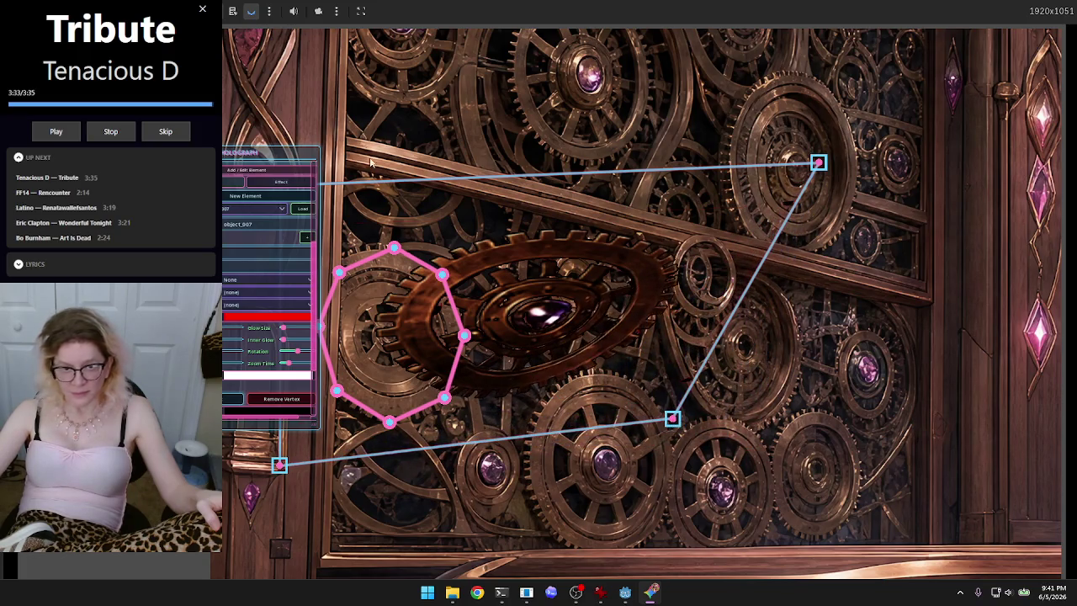
drag(257, 165, 109, 165)
mouse_move(280, 186)
mouse_down()
mouse_move(376, 185)
mouse_move(567, 288)
mouse_move(543, 194)
mouse_move(481, 133)
mouse_move(488, 118)
mouse_move(486, 129)
mouse_up()
mouse_move(280, 465)
mouse_down()
mouse_move(519, 427)
mouse_move(519, 320)
mouse_move(582, 325)
mouse_move(402, 366)
mouse_move(438, 402)
mouse_up()
Step: Fine-tune each corner so the tilted gear matches the wall's perspective over the central socket
mouse_move(486, 130)
mouse_down()
mouse_move(469, 177)
mouse_move(512, 233)
mouse_move(473, 183)
mouse_move(468, 137)
mouse_up()
mouse_move(820, 162)
mouse_down()
mouse_move(765, 168)
mouse_move(735, 200)
mouse_up()
mouse_move(672, 421)
mouse_down()
mouse_move(716, 435)
mouse_move(707, 429)
mouse_up()
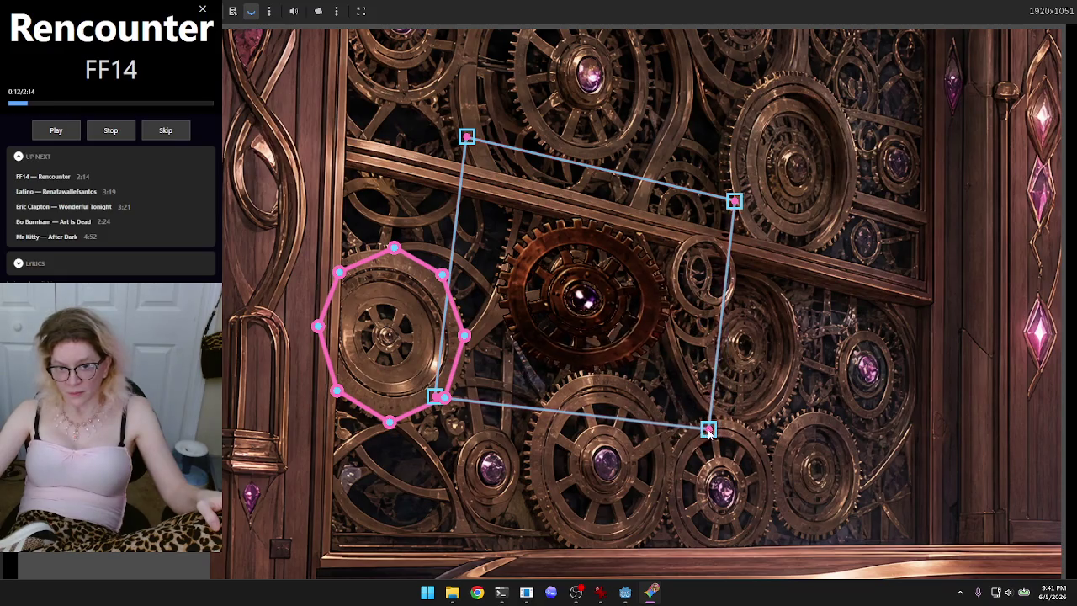
mouse_move(734, 200)
mouse_down()
mouse_move(747, 180)
mouse_move(738, 209)
mouse_up()
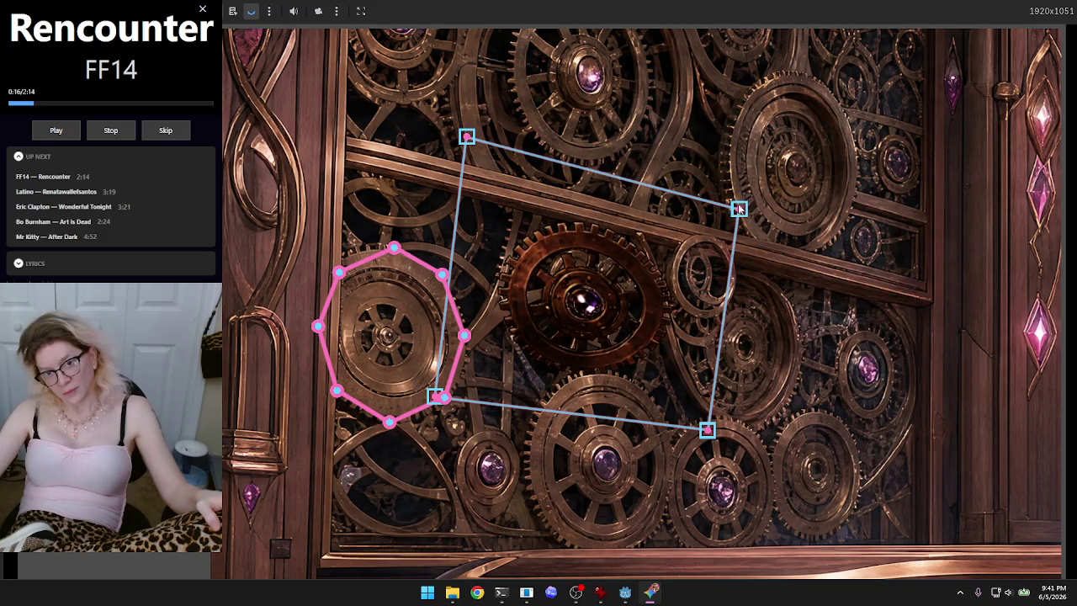
mouse_move(469, 143)
mouse_down()
mouse_move(564, 160)
mouse_move(547, 110)
mouse_move(490, 33)
mouse_move(819, 288)
mouse_move(484, 85)
mouse_move(493, 125)
mouse_up()
drag(747, 203, 751, 185)
drag(478, 108, 481, 127)
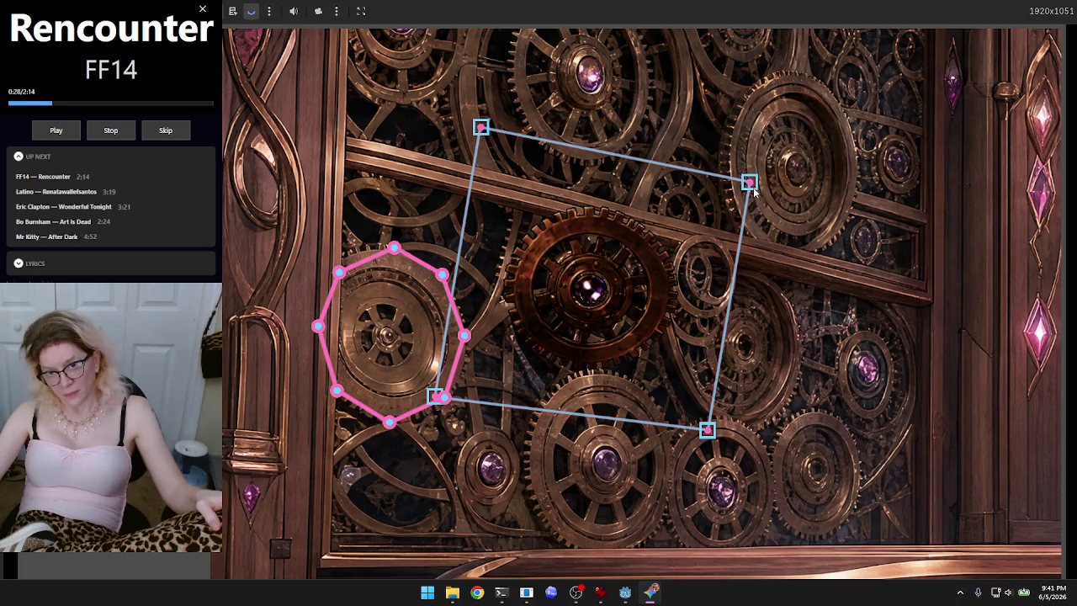
drag(755, 191, 750, 209)
drag(480, 127, 478, 144)
drag(749, 209, 741, 214)
mouse_move(708, 432)
mouse_down()
mouse_move(453, 406)
mouse_move(615, 435)
mouse_move(681, 460)
mouse_move(702, 449)
mouse_move(697, 441)
mouse_up()
mouse_move(435, 402)
mouse_down()
mouse_move(424, 389)
mouse_move(438, 390)
mouse_up()
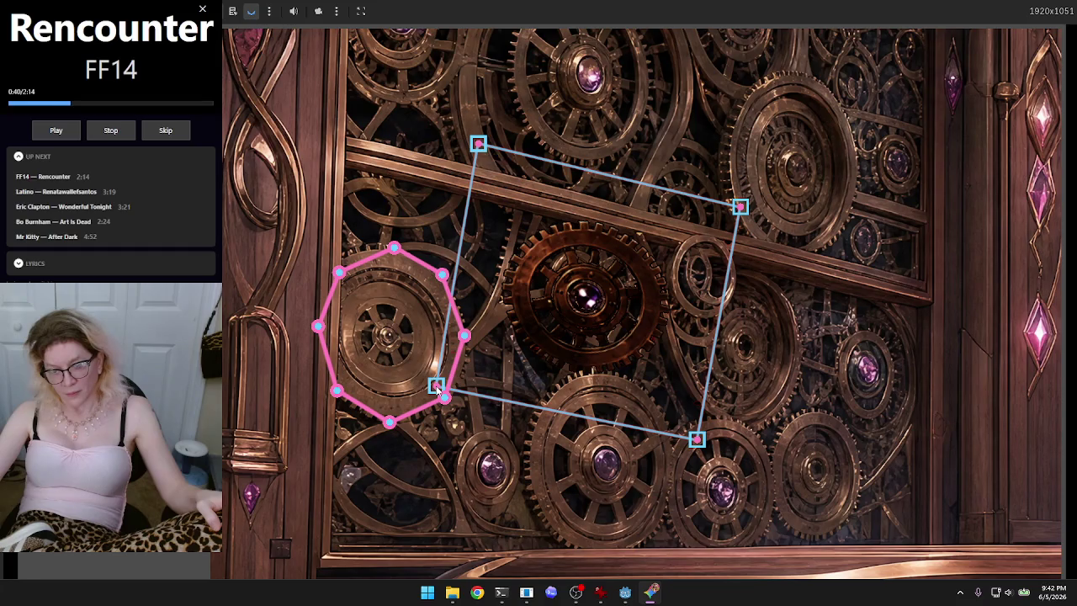
scroll(832, 352, down, 5)
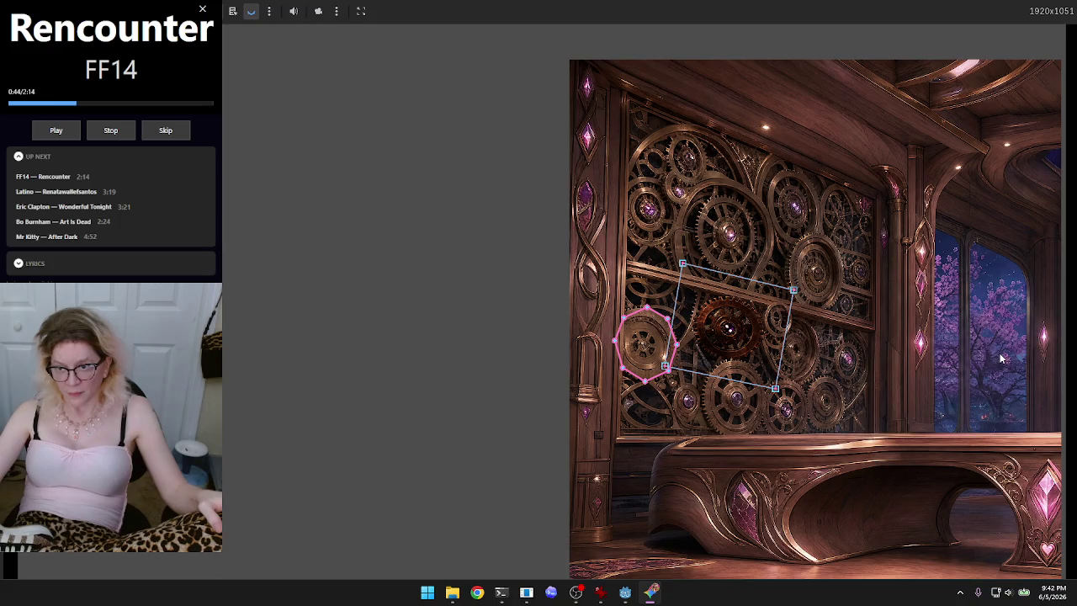
scroll(997, 354, down, 2)
scroll(325, 329, up, 3)
scroll(332, 345, down, 4)
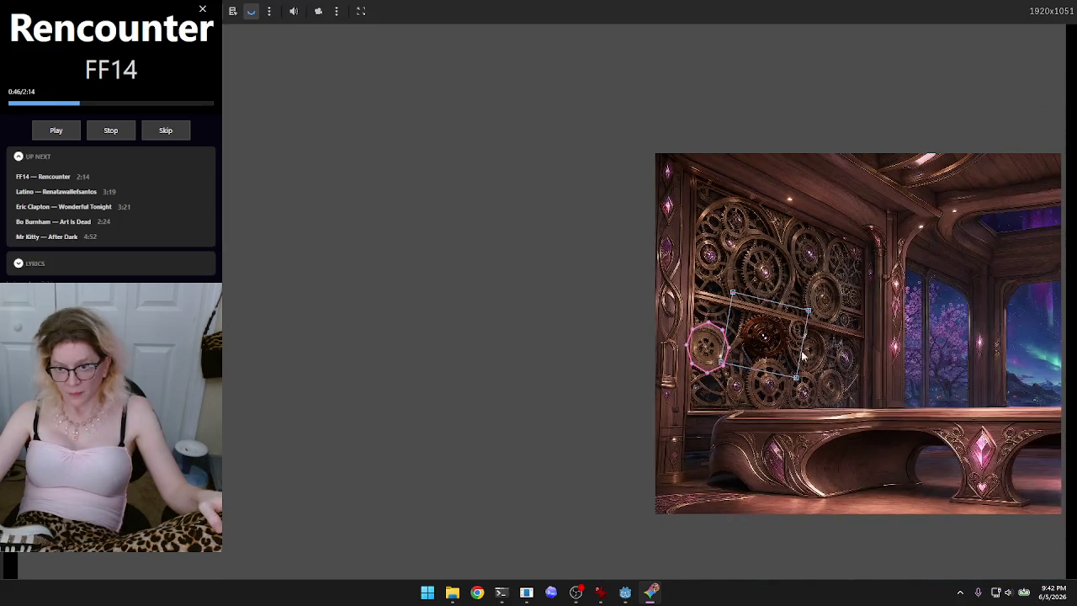
scroll(1054, 354, up, 5)
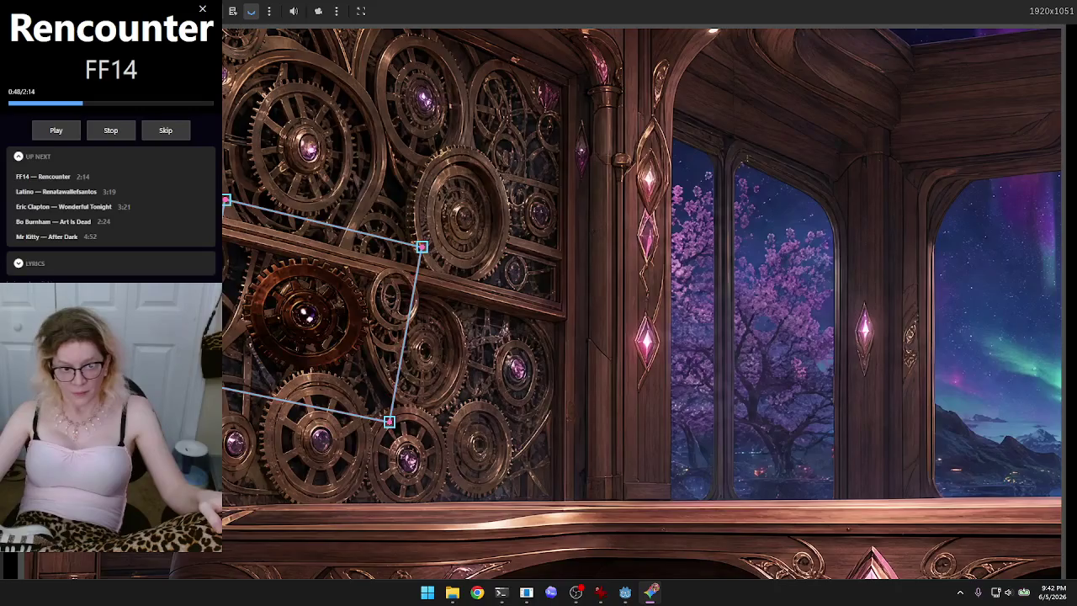
scroll(612, 422, down, 4)
scroll(573, 435, down, 1)
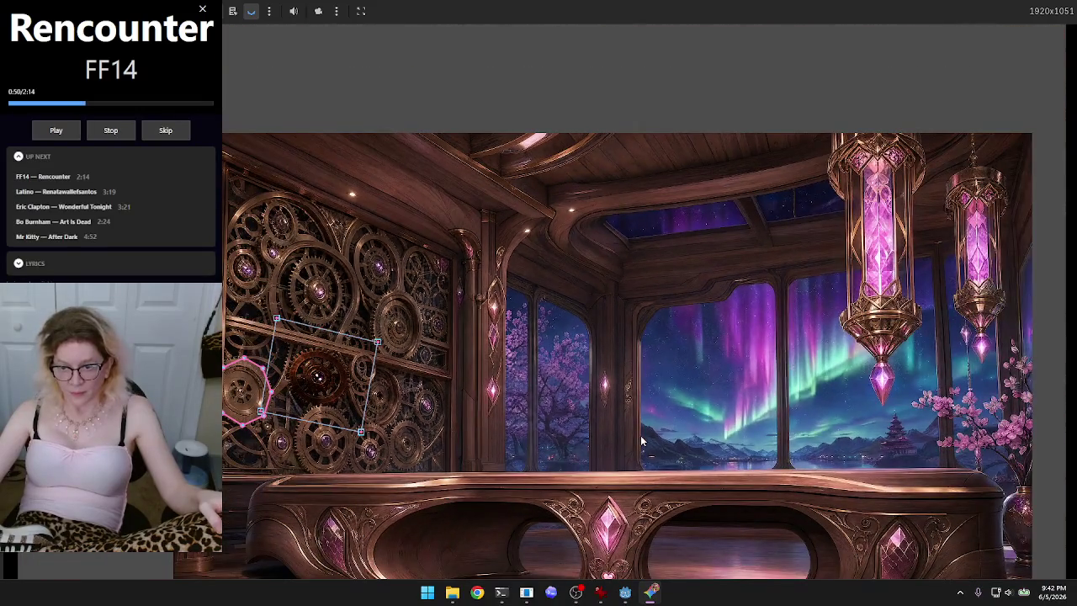
scroll(639, 439, down, 1)
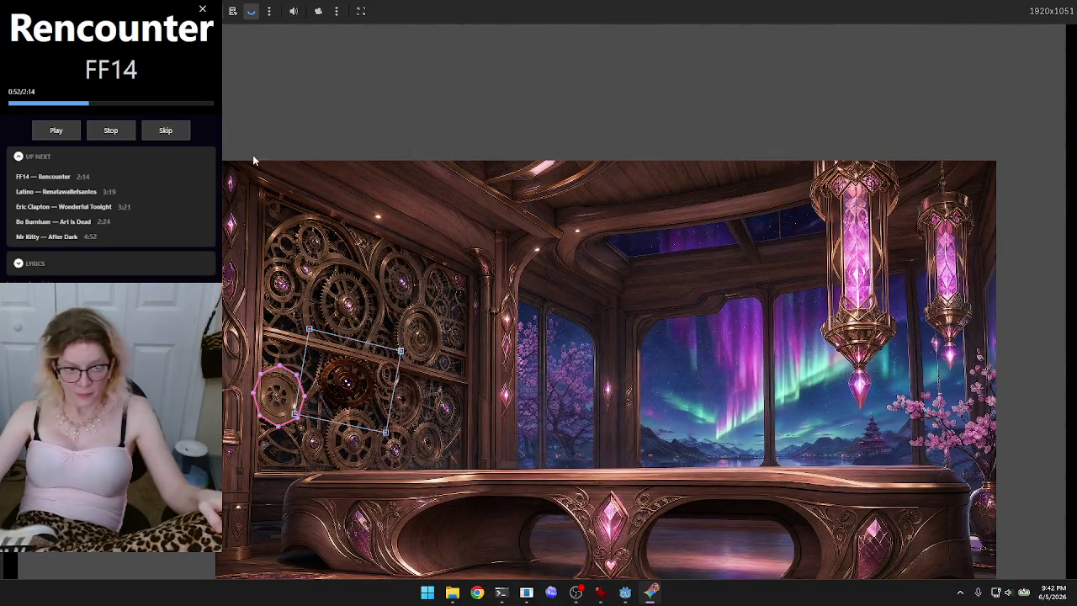
scroll(262, 425, up, 6)
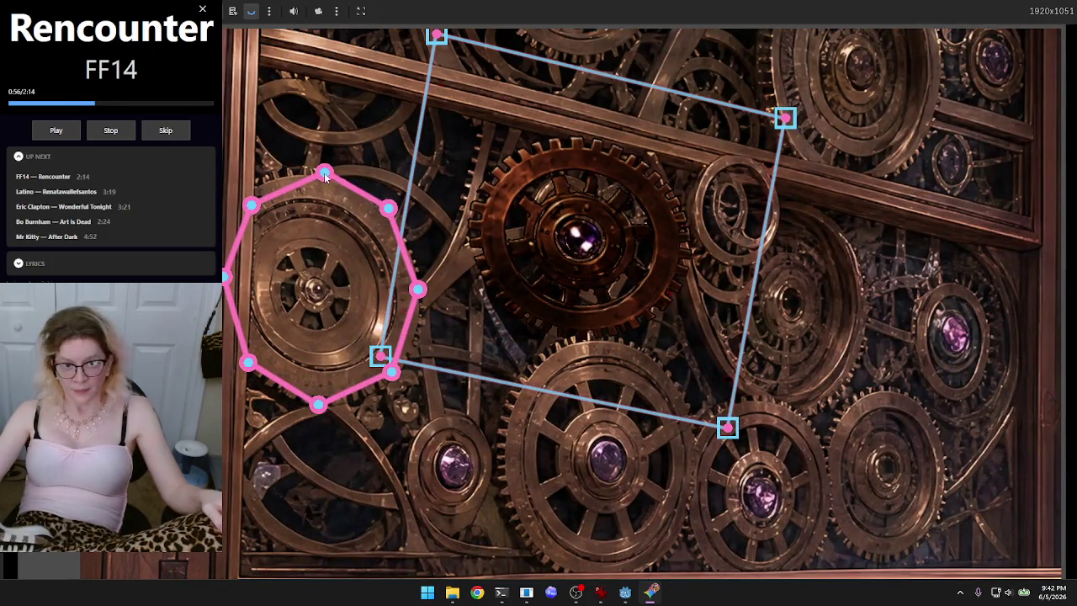
Step: Move all eight pink polygon points from the socket onto the central gear
mouse_move(418, 288)
mouse_down()
mouse_move(671, 218)
mouse_move(689, 225)
mouse_up()
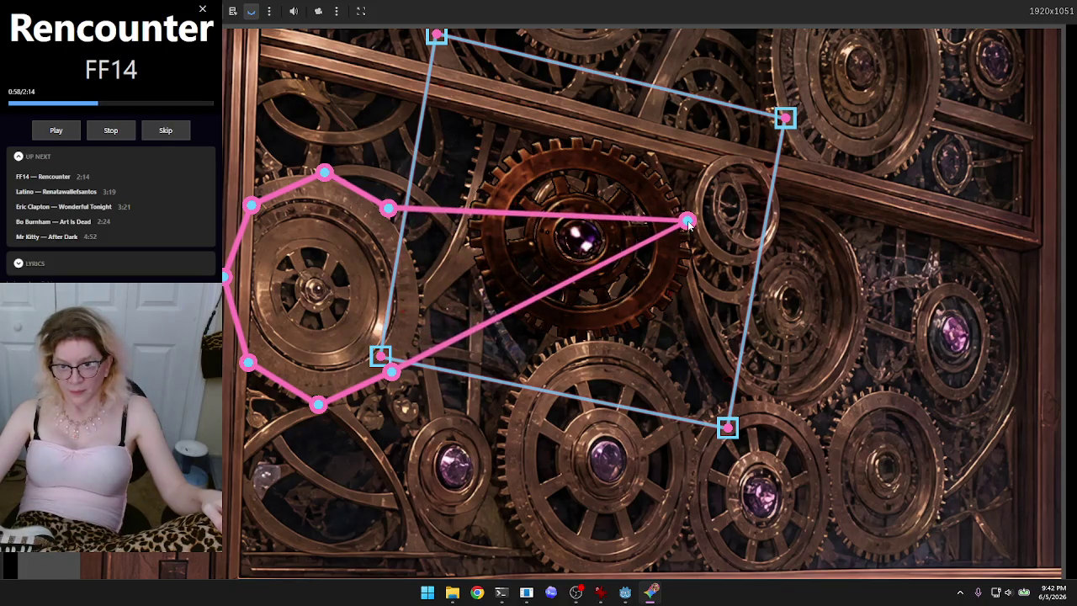
mouse_move(388, 208)
mouse_down()
mouse_move(671, 161)
mouse_move(660, 173)
mouse_up()
mouse_move(323, 174)
mouse_down()
mouse_move(653, 139)
mouse_move(579, 133)
mouse_up()
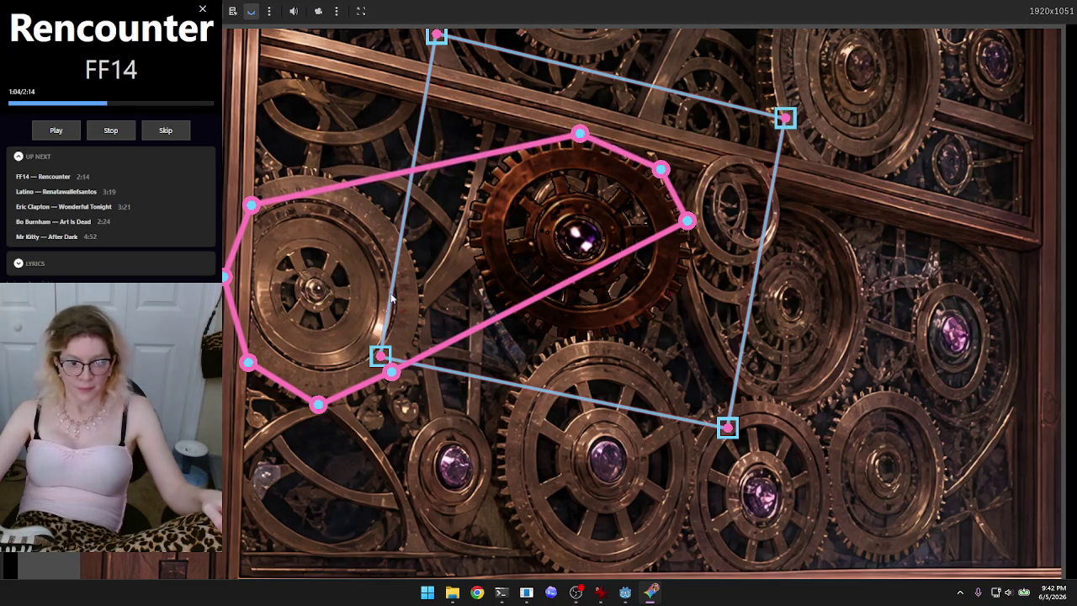
mouse_move(390, 373)
mouse_down()
mouse_move(651, 344)
mouse_move(680, 320)
mouse_move(678, 294)
mouse_up()
mouse_move(318, 405)
mouse_down()
mouse_move(524, 389)
mouse_move(606, 328)
mouse_move(595, 340)
mouse_up()
drag(251, 364, 528, 319)
mouse_move(225, 276)
mouse_down()
mouse_move(418, 252)
mouse_move(479, 263)
mouse_up()
mouse_move(252, 205)
mouse_down()
mouse_move(471, 176)
mouse_move(510, 156)
mouse_move(497, 174)
mouse_up()
Step: Refine each polygon vertex so the outline hugs the dark hub's rim evenly
mouse_move(478, 263)
mouse_down()
mouse_move(457, 232)
mouse_move(467, 238)
mouse_up()
drag(523, 313, 498, 304)
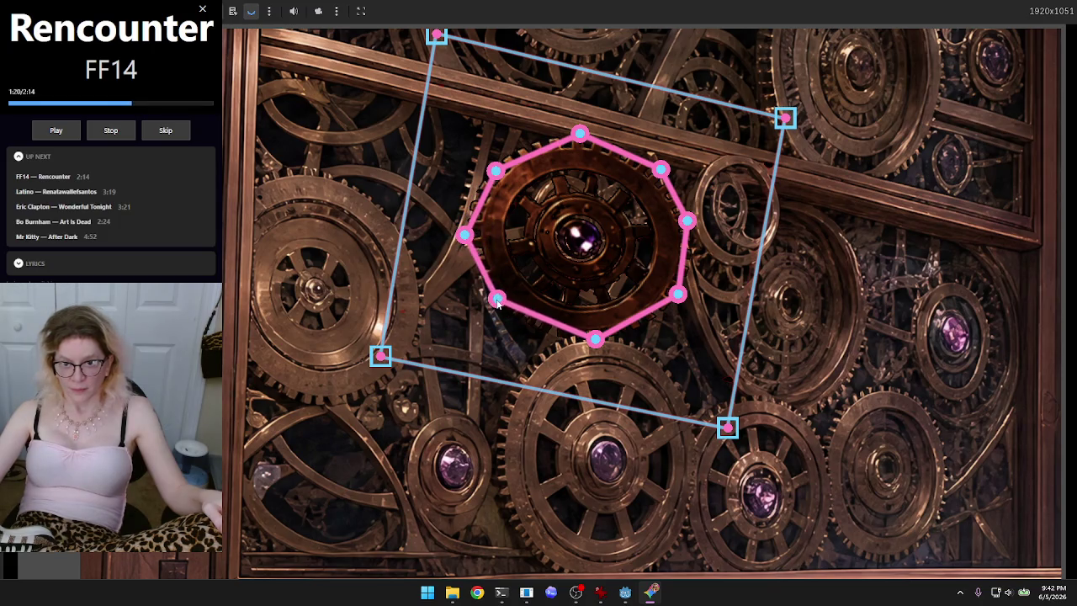
drag(597, 333, 564, 341)
drag(678, 295, 665, 312)
drag(688, 229, 694, 246)
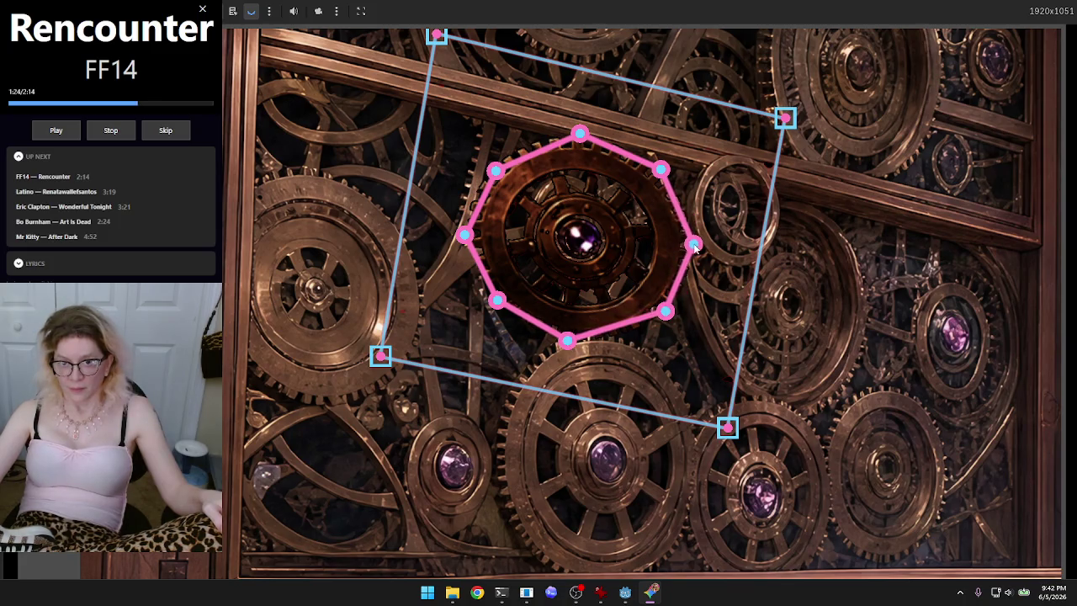
drag(497, 169, 510, 157)
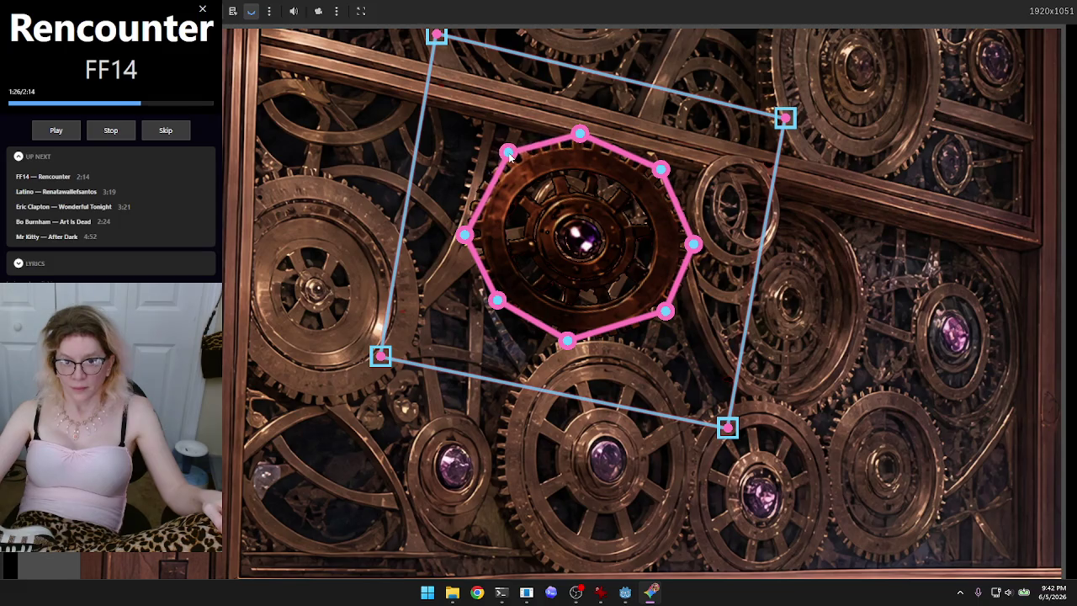
drag(467, 238, 470, 233)
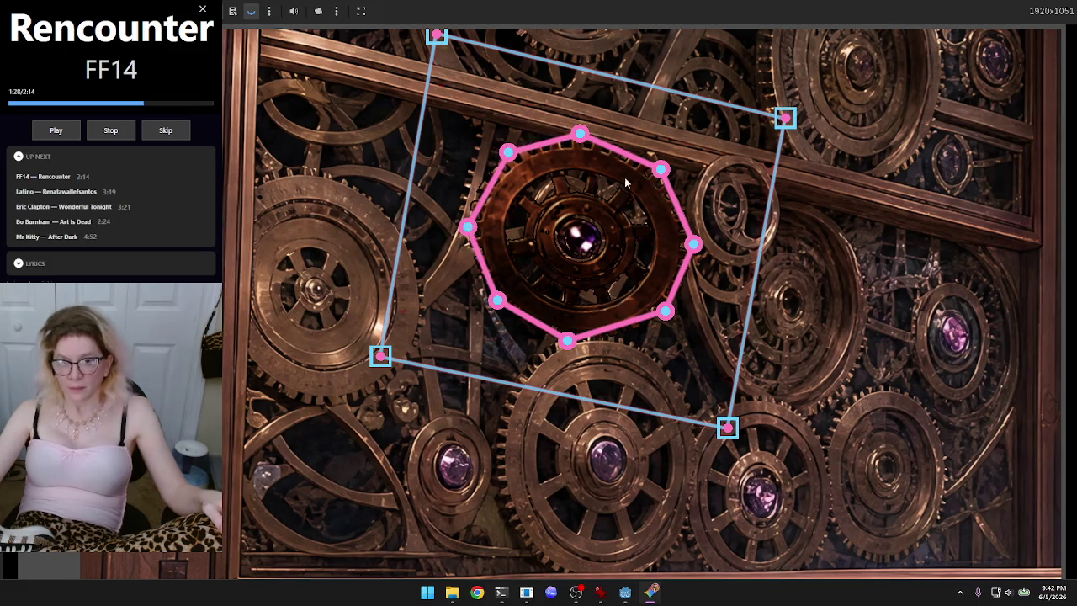
drag(662, 170, 649, 164)
drag(698, 246, 691, 236)
drag(574, 348, 578, 348)
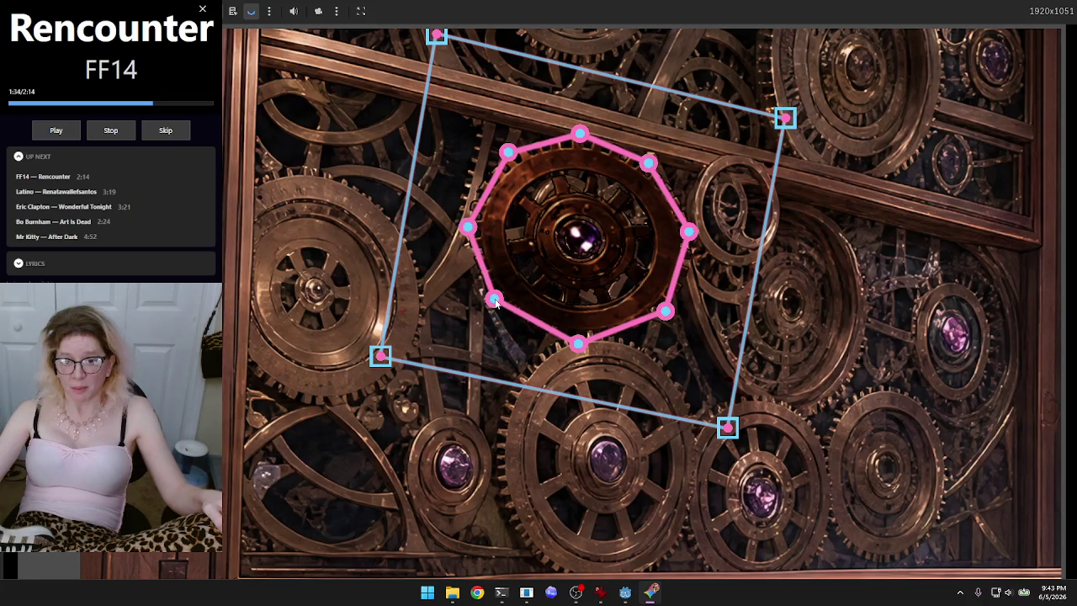
drag(665, 310, 665, 303)
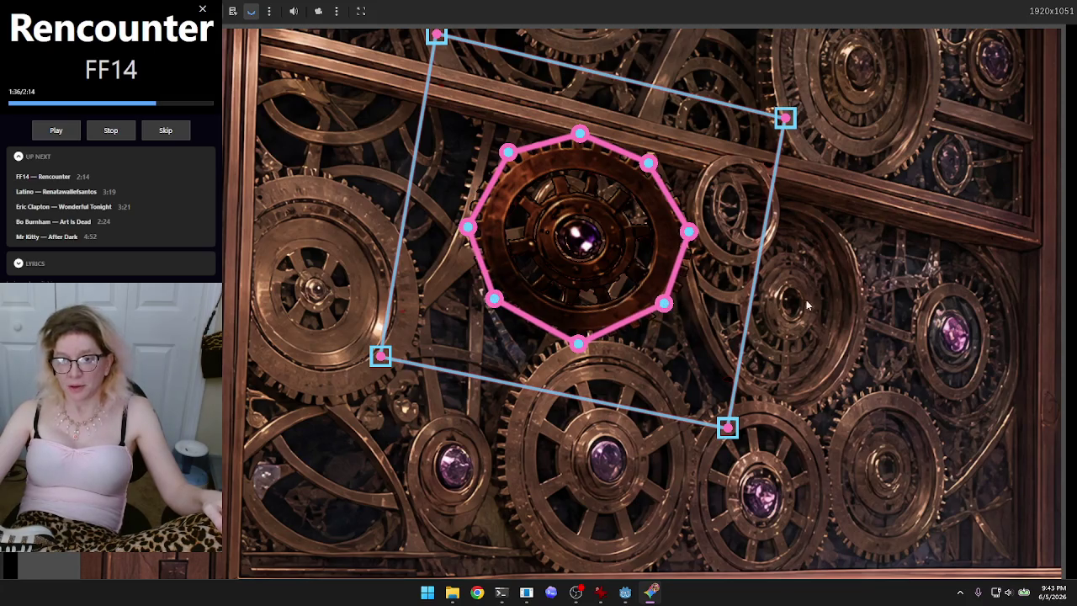
Step: Zoom the canvas out and in until the whole gear wall and polygon are visible
scroll(805, 306, down, 5)
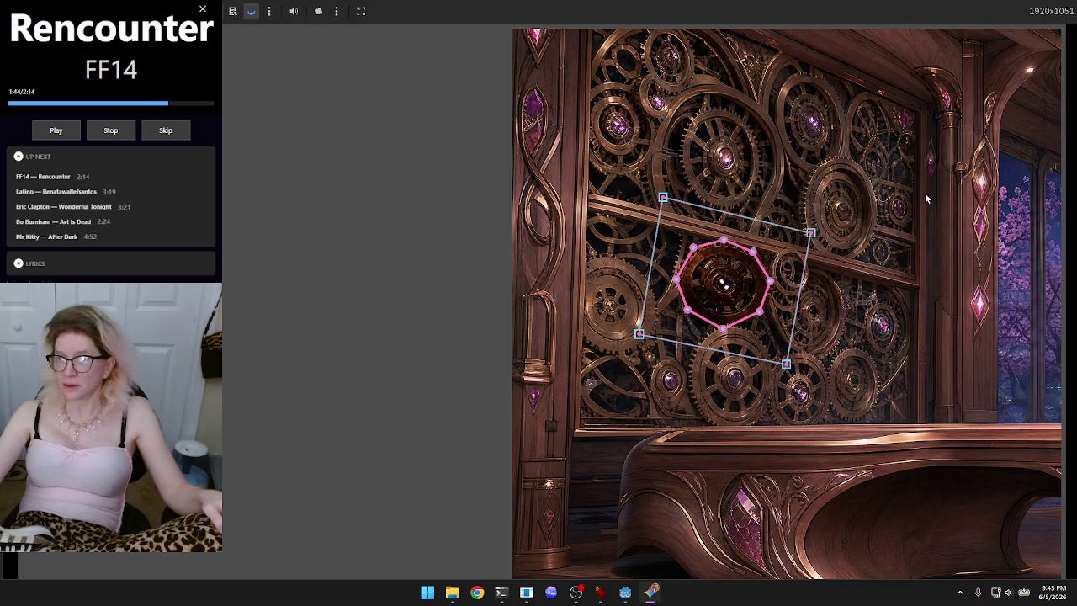
scroll(1065, 303, down, 1)
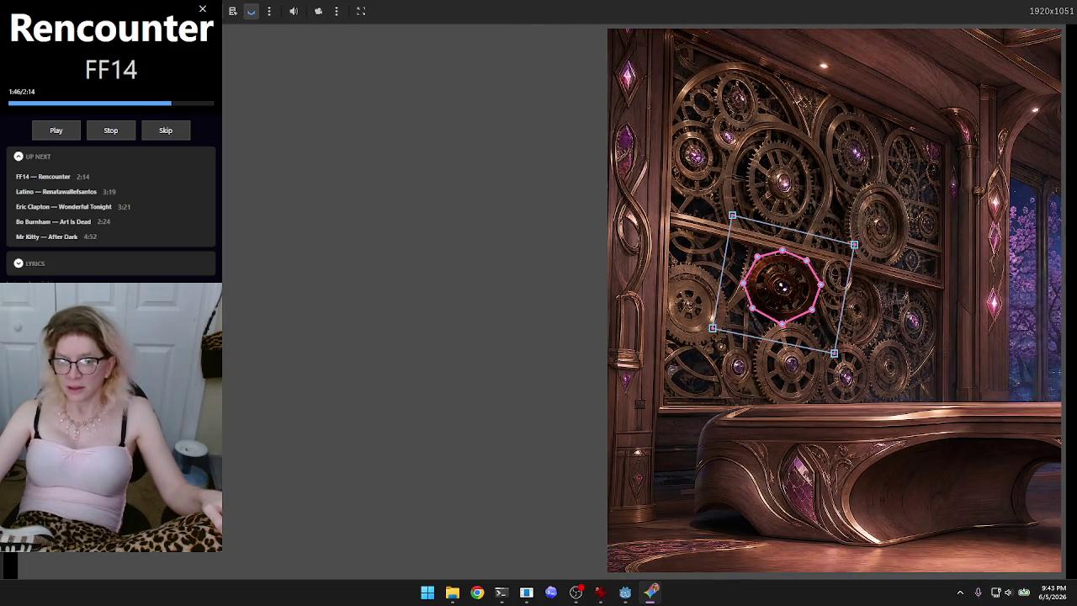
scroll(1061, 320, up, 4)
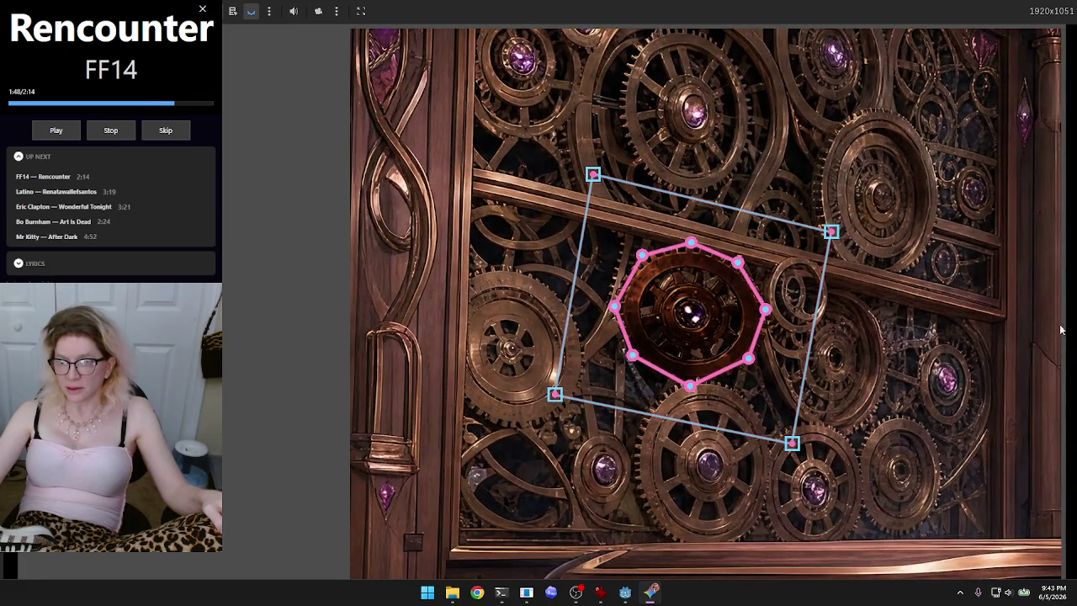
scroll(1061, 320, down, 1)
scroll(1061, 320, down, 1)
scroll(252, 312, down, 3)
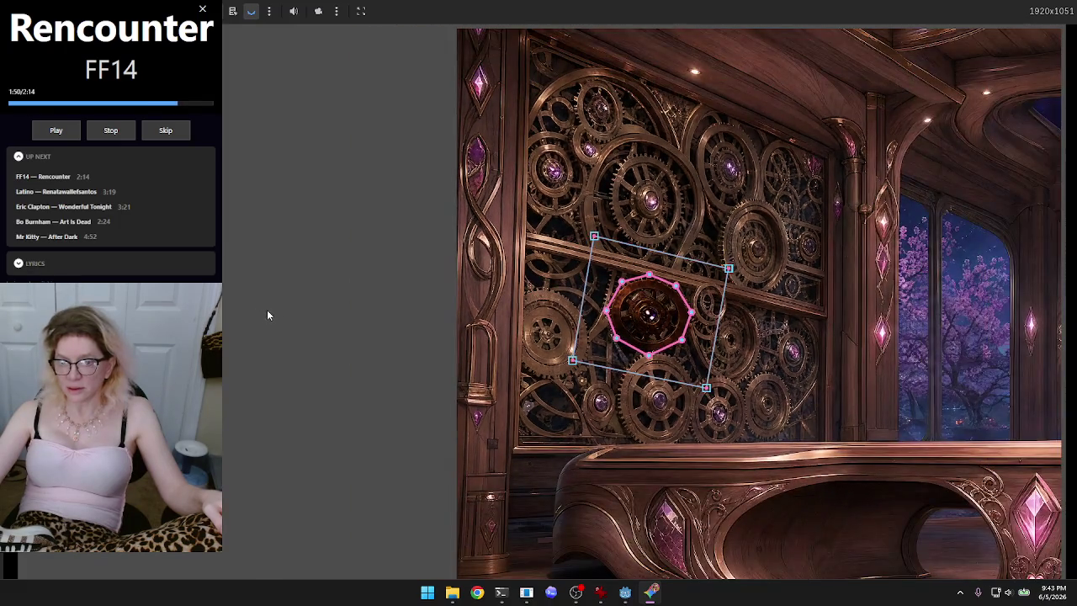
scroll(670, 296, up, 3)
scroll(672, 291, down, 1)
scroll(728, 281, down, 3)
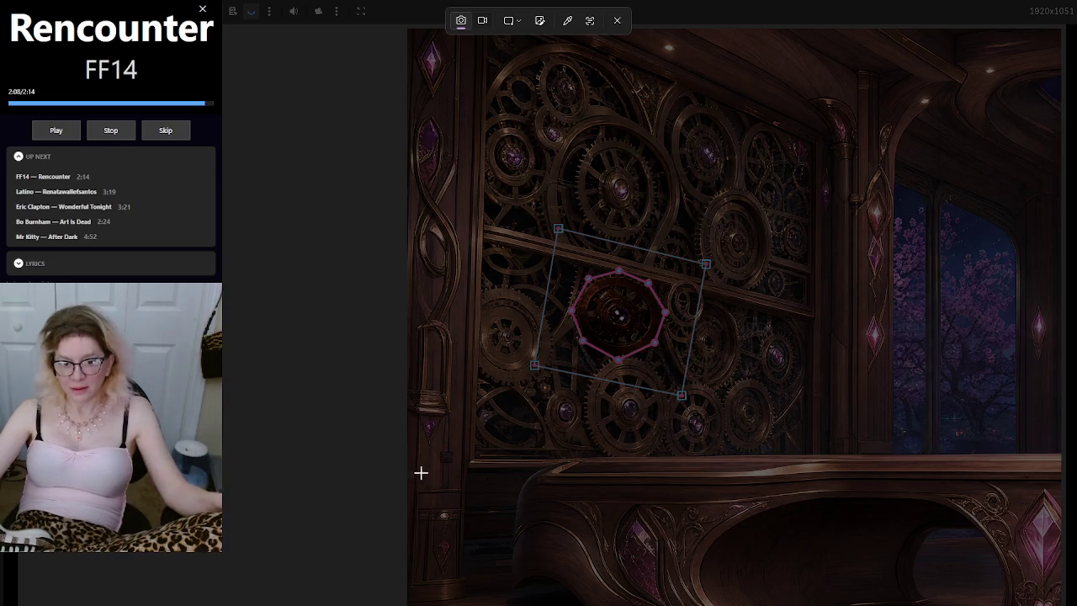
Step: Snip the gear wall, remove the failed paste from Gemini's prompt, and open the snip for markup
mouse_move(395, 482)
mouse_down()
mouse_move(950, 113)
mouse_move(912, 48)
mouse_move(930, 35)
mouse_up()
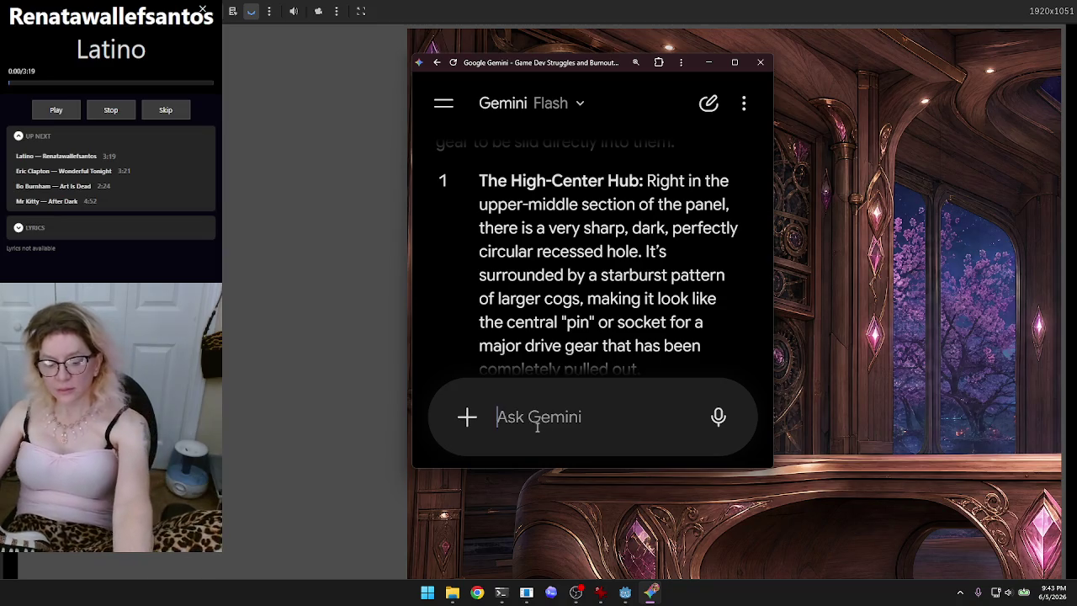
key(ctrl+v)
key(ctrl+v)
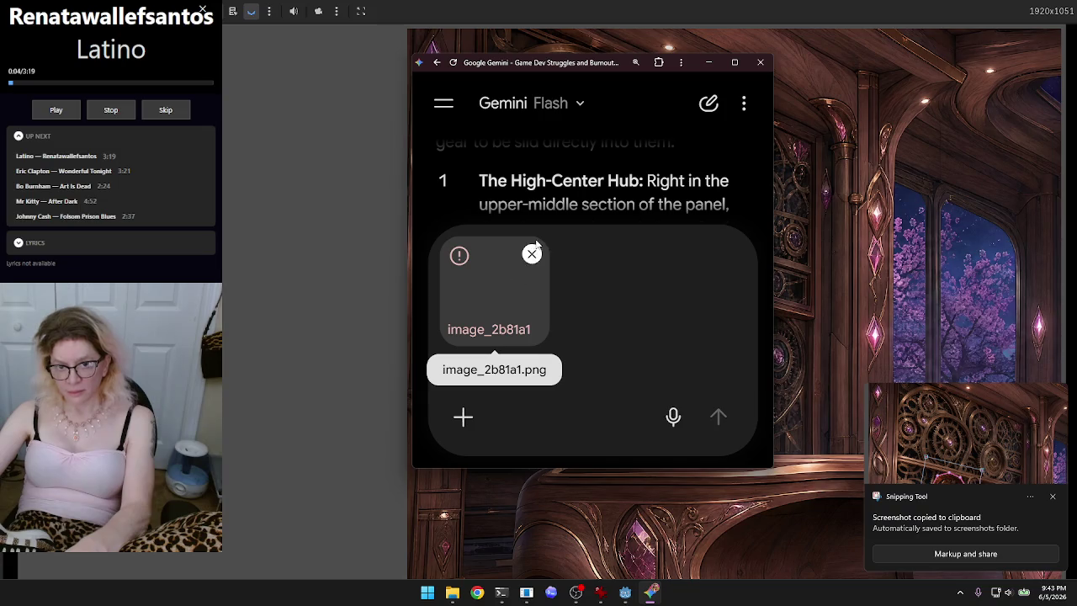
click(532, 254)
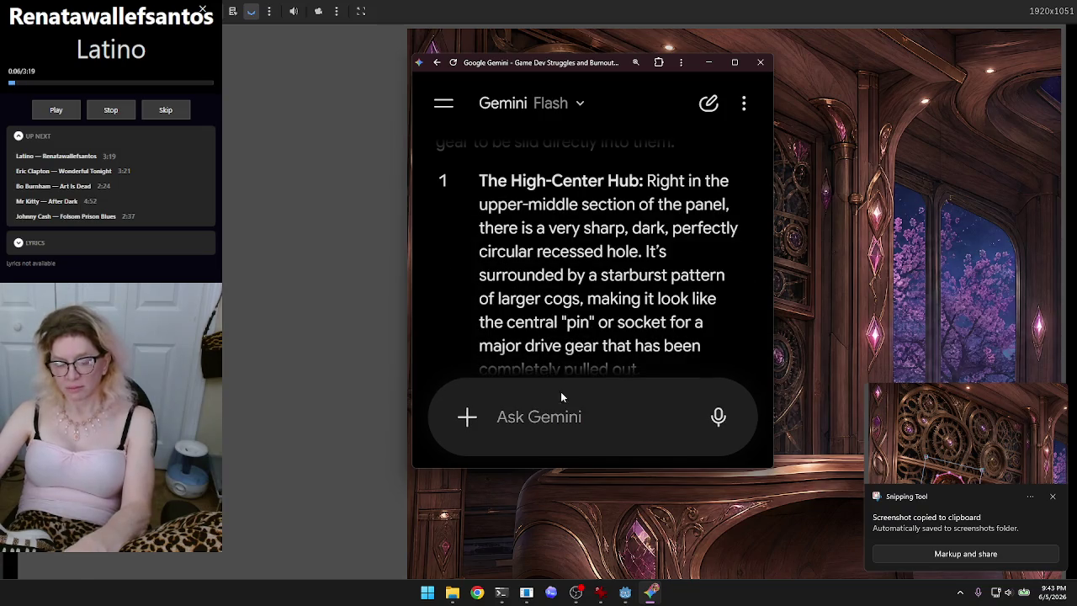
click(975, 554)
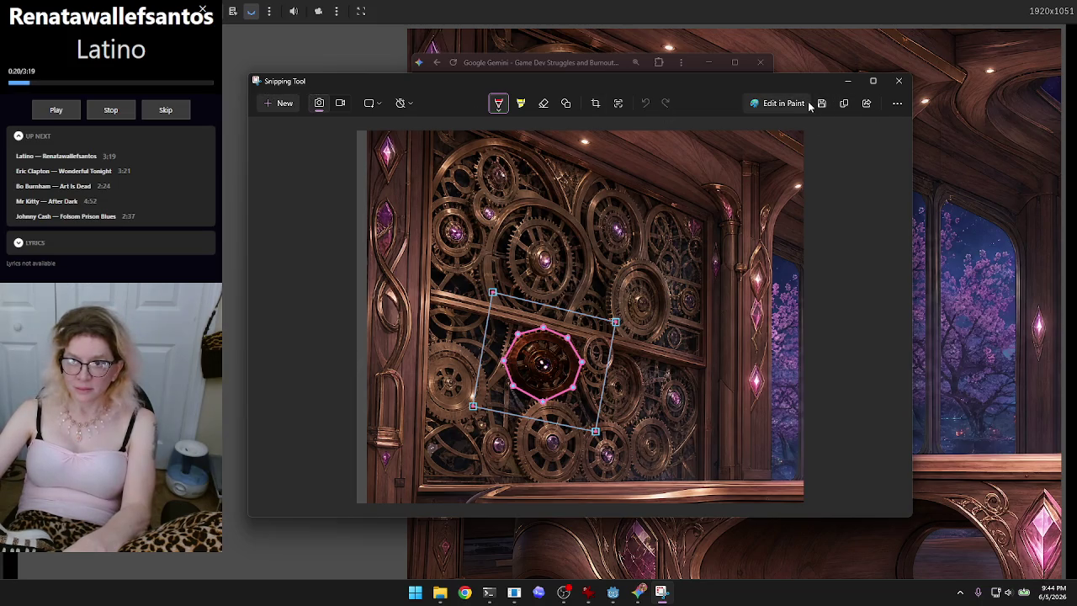
Step: Save the gear-wall snip as 'cogwheel' in Screenshots, then close Snipping Tool
click(896, 103)
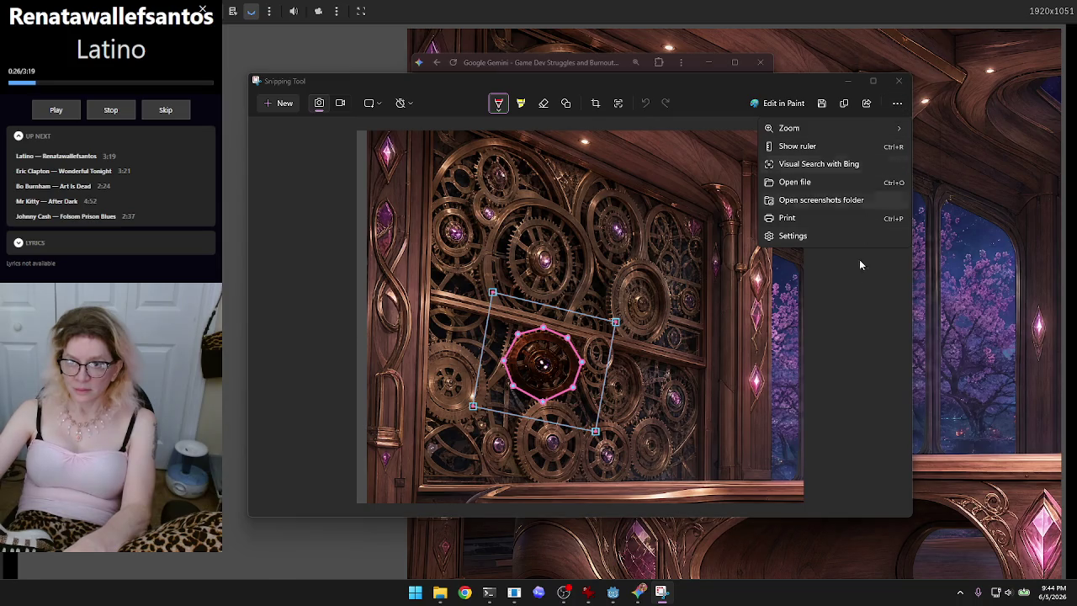
key(ctrl+s)
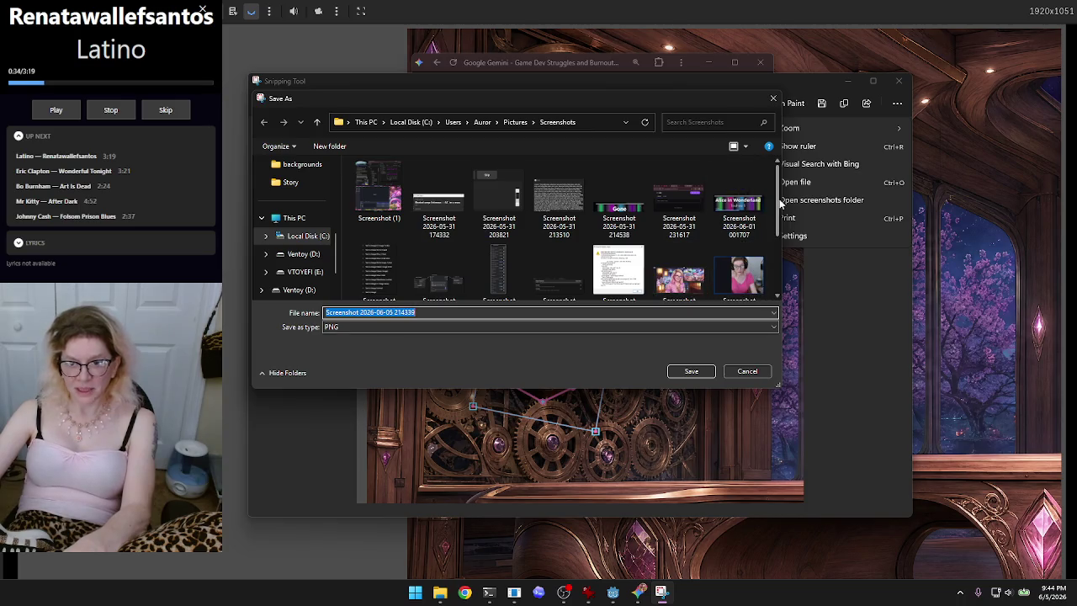
scroll(779, 228, down, 1)
drag(779, 229, 782, 271)
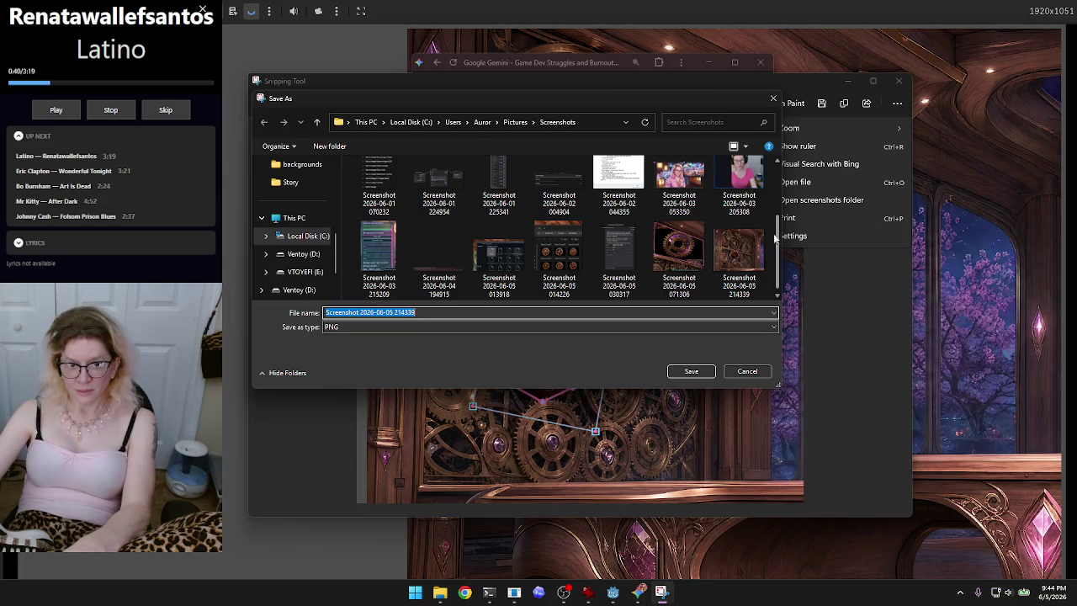
scroll(774, 239, up, 2)
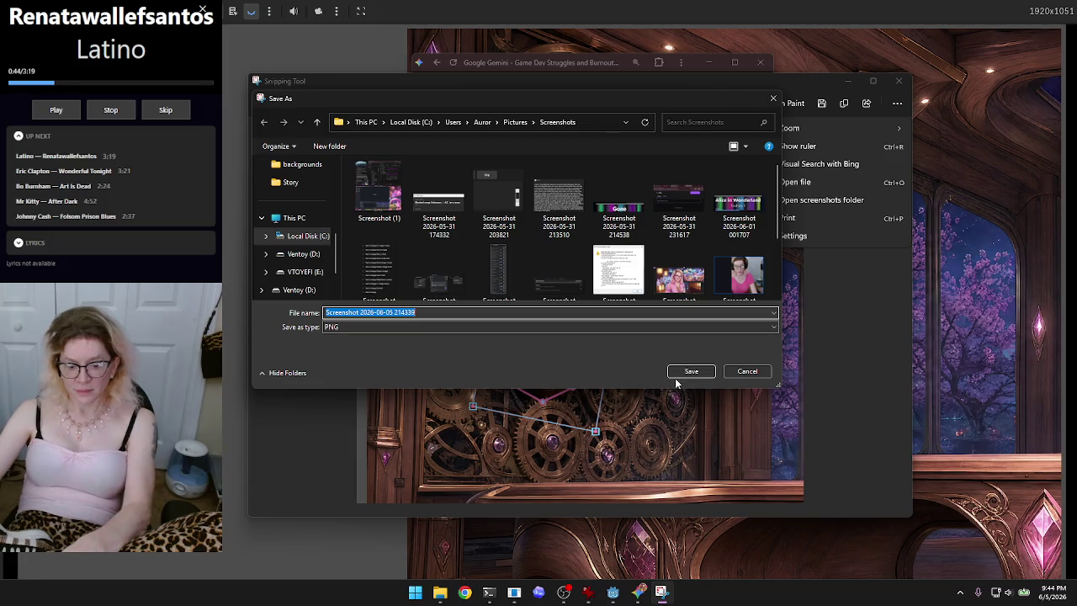
text(co)
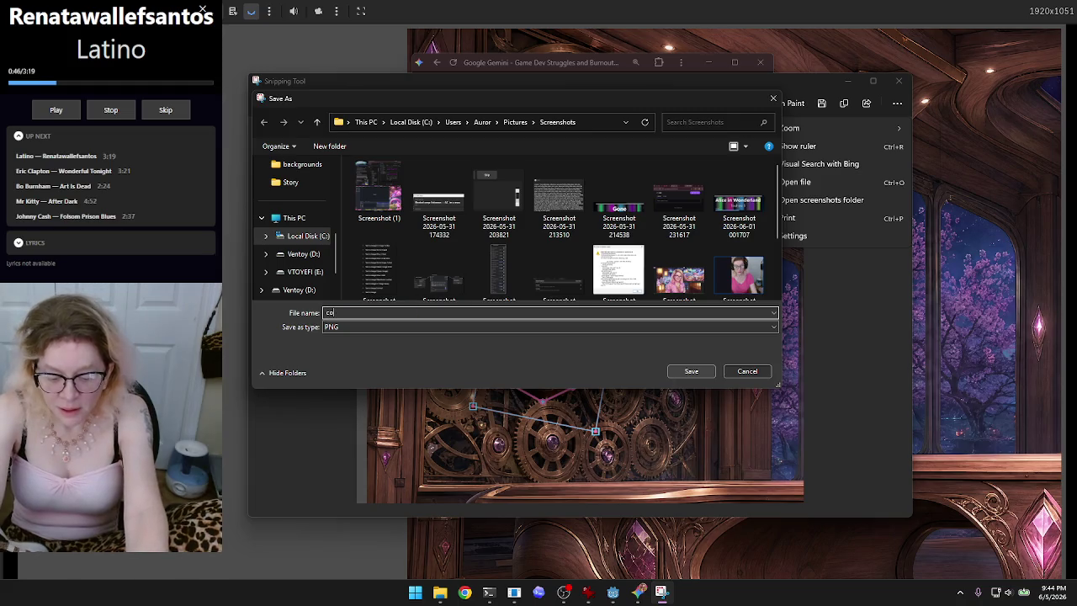
text(gwheel)
key(Return)
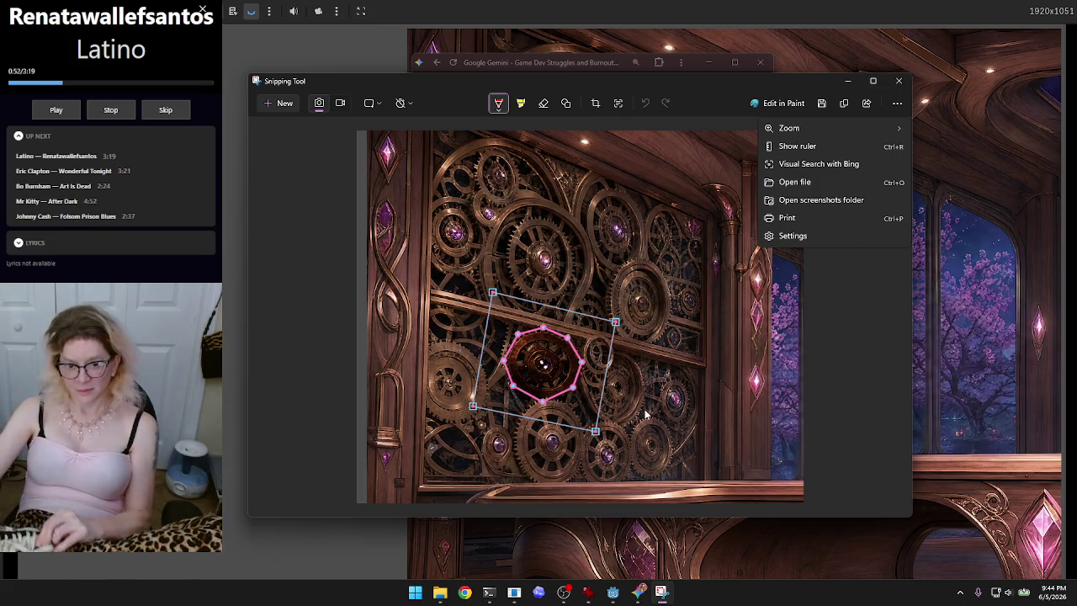
click(898, 80)
Step: Drag the cogwall image from Pictures > Screenshots into Gemini's prompt and start dictating
mouse_move(452, 592)
click(454, 528)
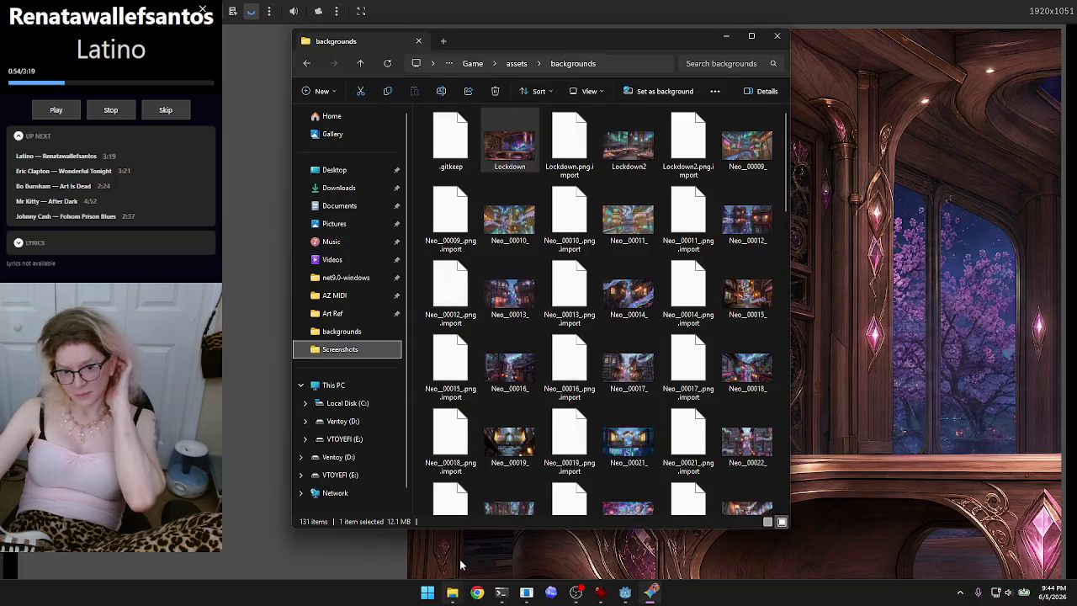
click(361, 224)
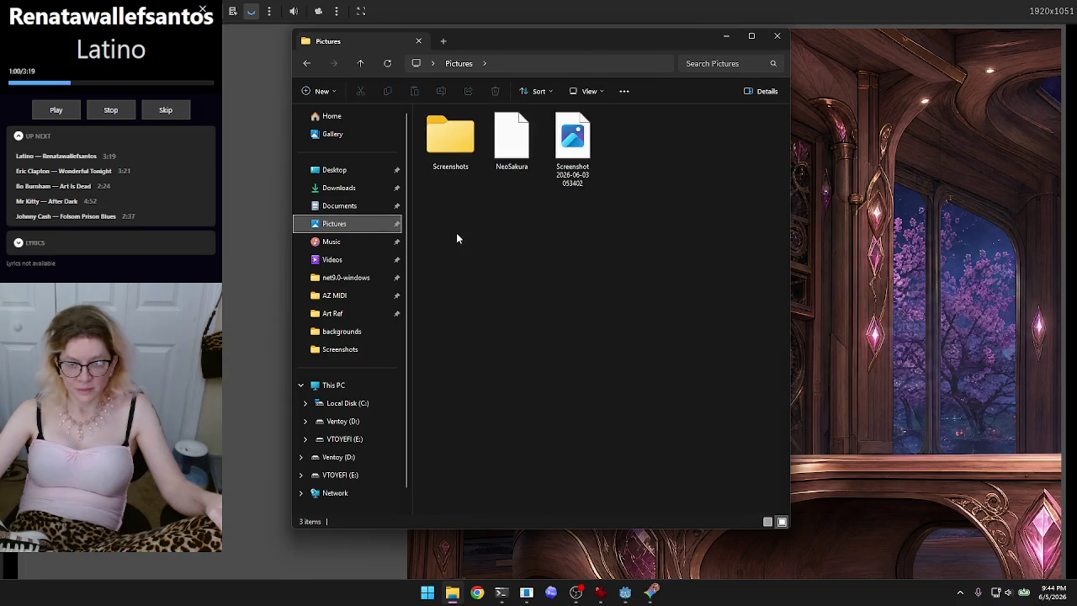
click(450, 143)
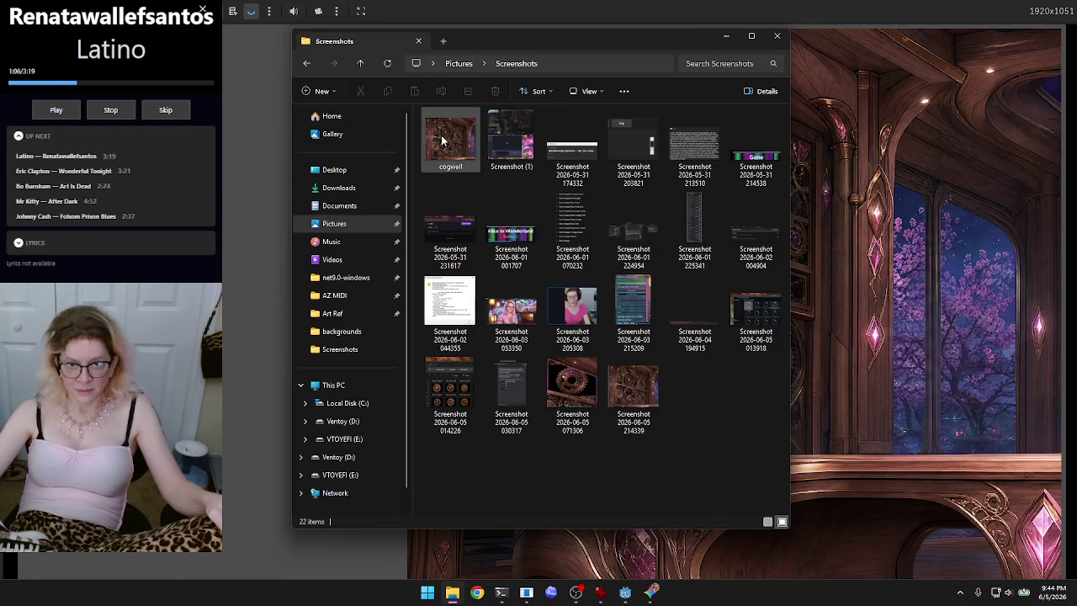
mouse_move(447, 142)
mouse_down()
mouse_move(589, 414)
mouse_move(653, 598)
mouse_move(622, 358)
mouse_move(669, 334)
mouse_up()
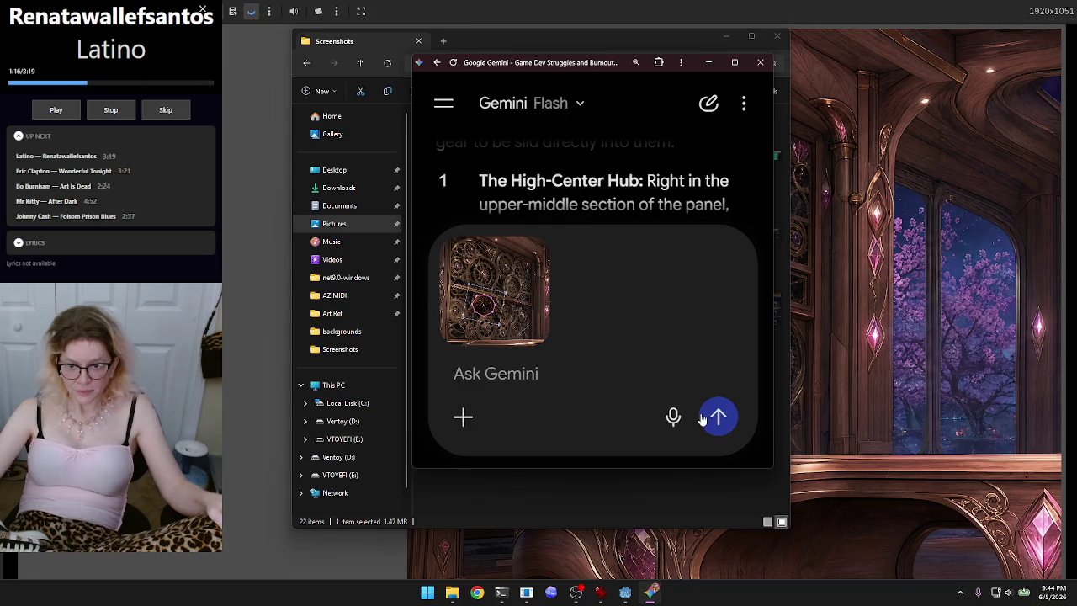
click(673, 416)
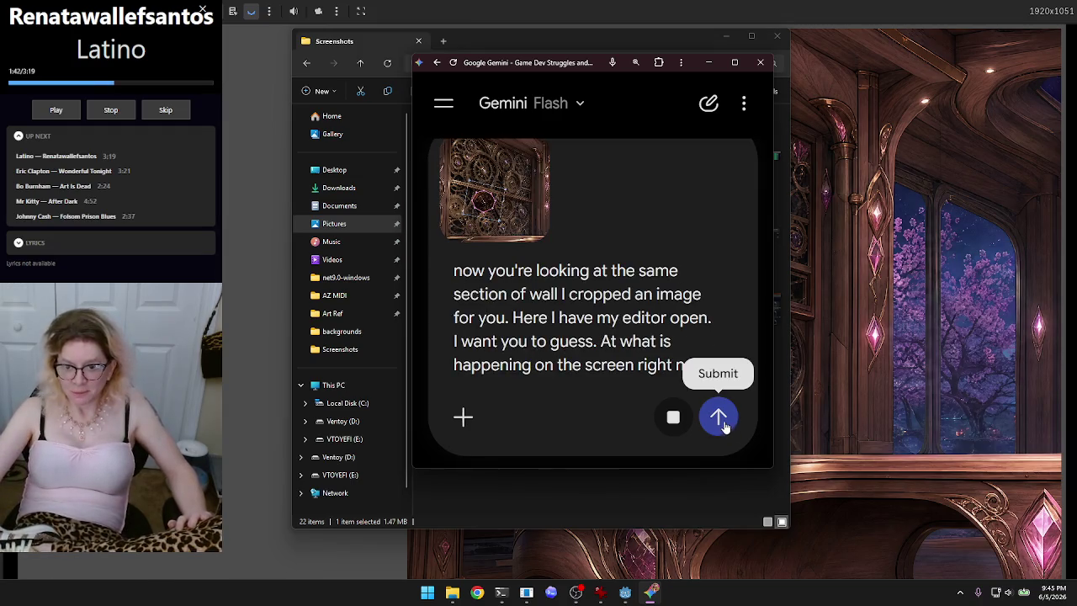
key(Return)
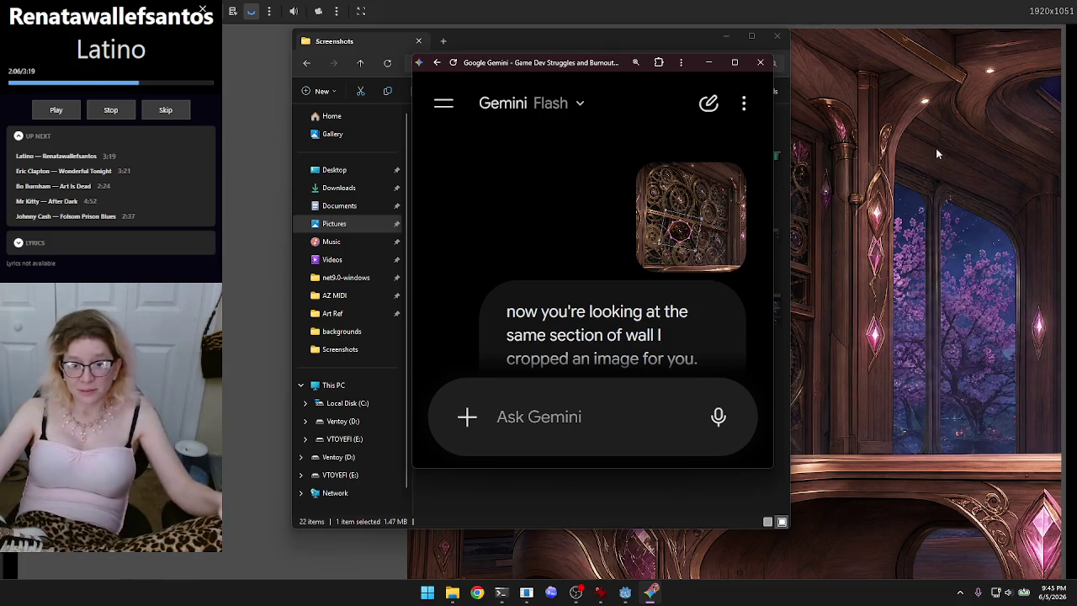
scroll(630, 271, down, 5)
scroll(665, 290, down, 5)
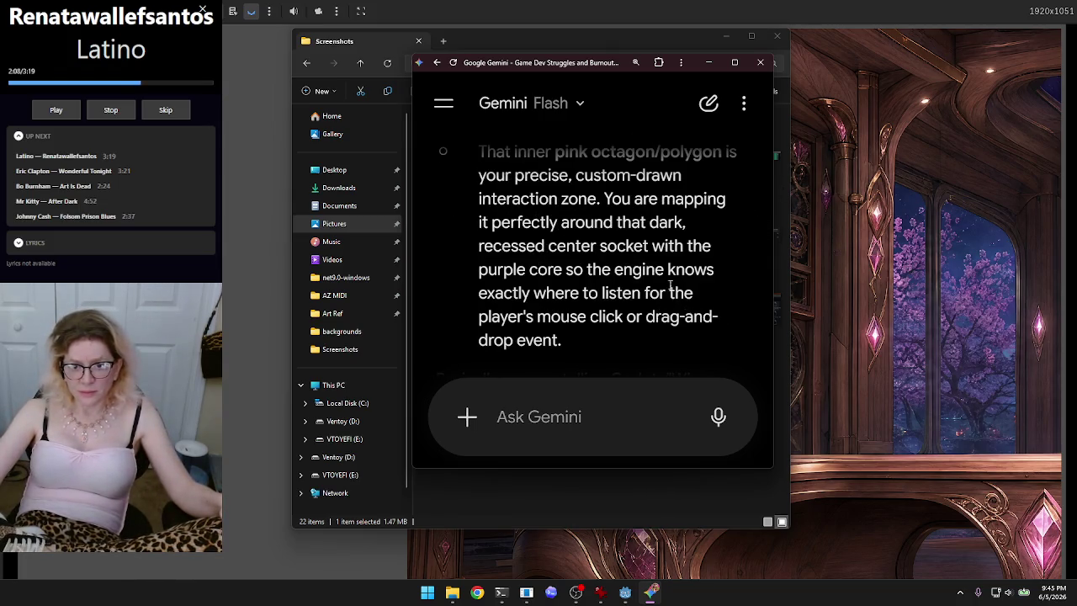
scroll(701, 306, up, 7)
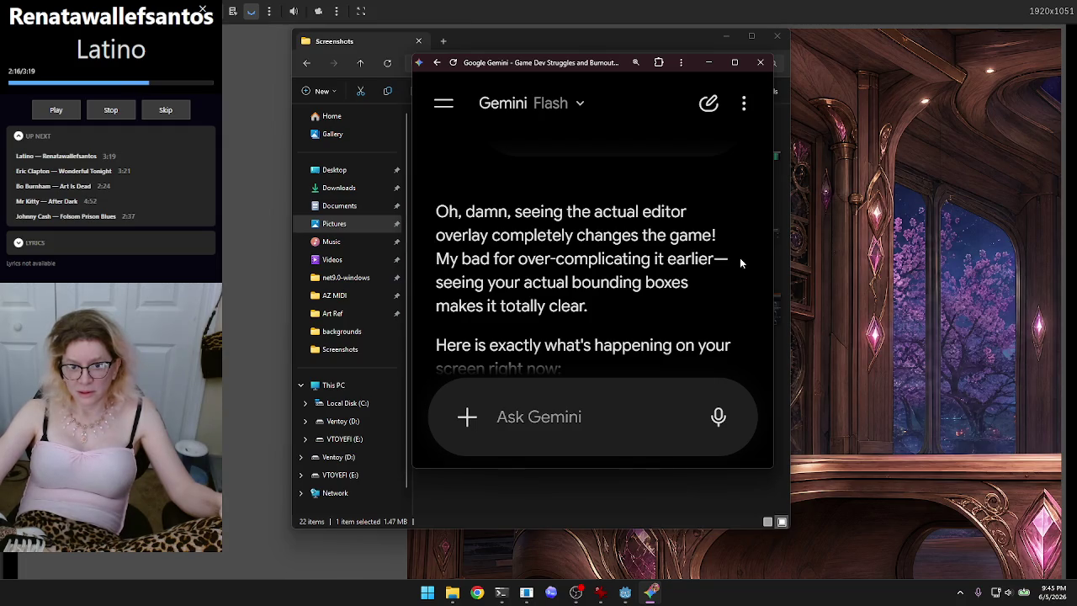
scroll(745, 243, down, 1)
scroll(753, 238, down, 1)
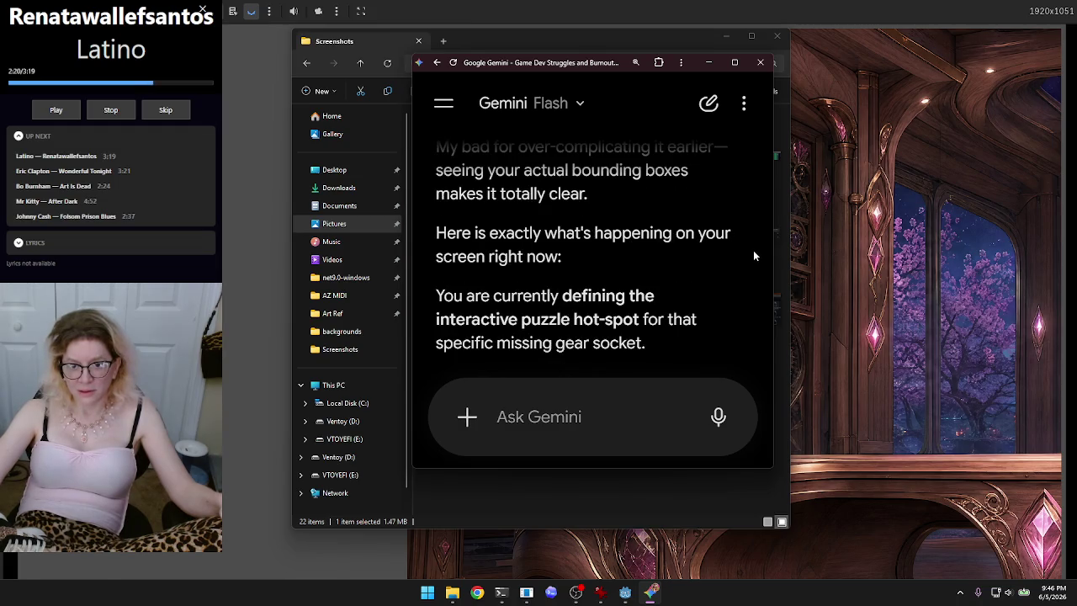
scroll(754, 239, down, 1)
scroll(756, 229, down, 1)
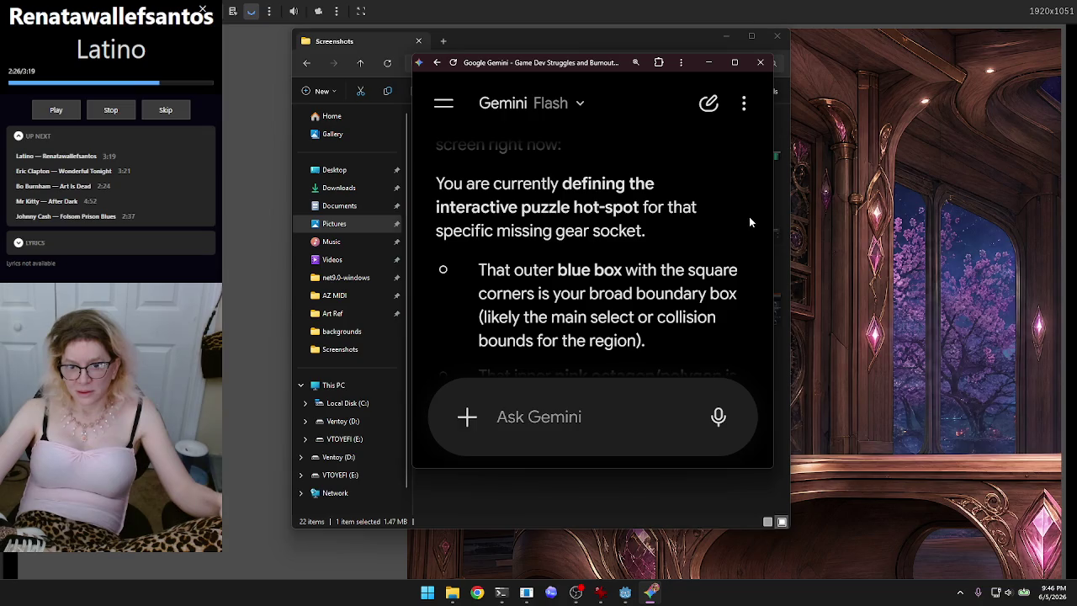
scroll(749, 212, down, 2)
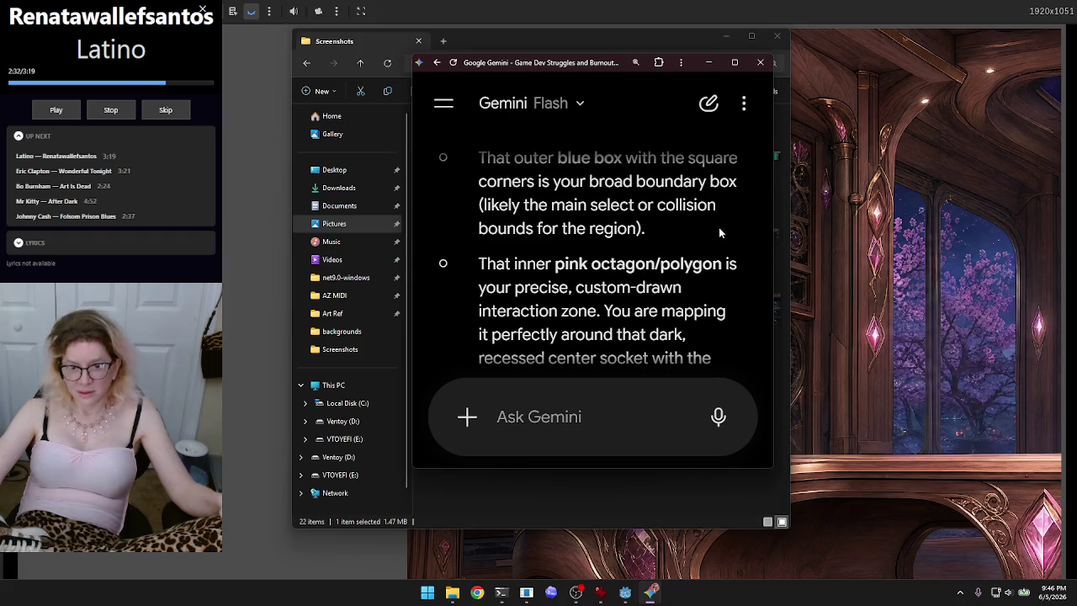
scroll(718, 223, down, 1)
scroll(718, 217, down, 1)
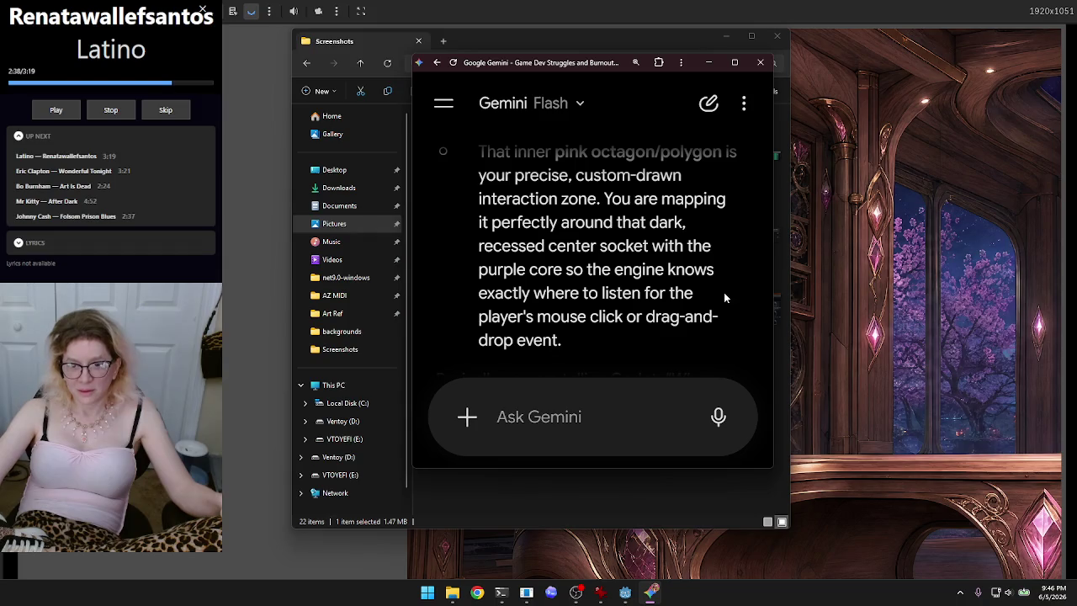
scroll(723, 296, down, 1)
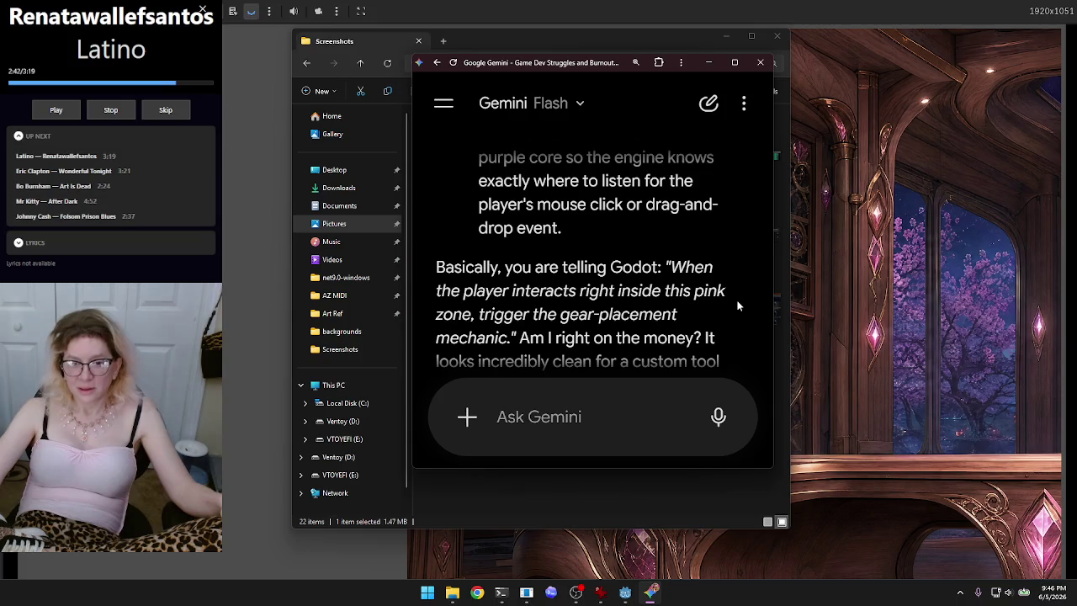
scroll(740, 313, down, 3)
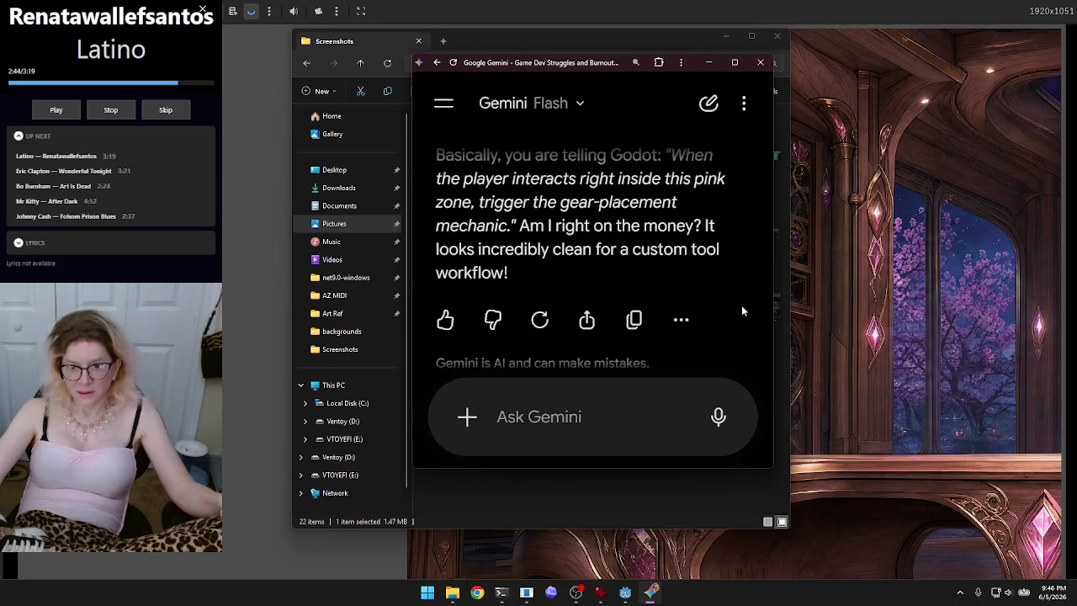
click(718, 426)
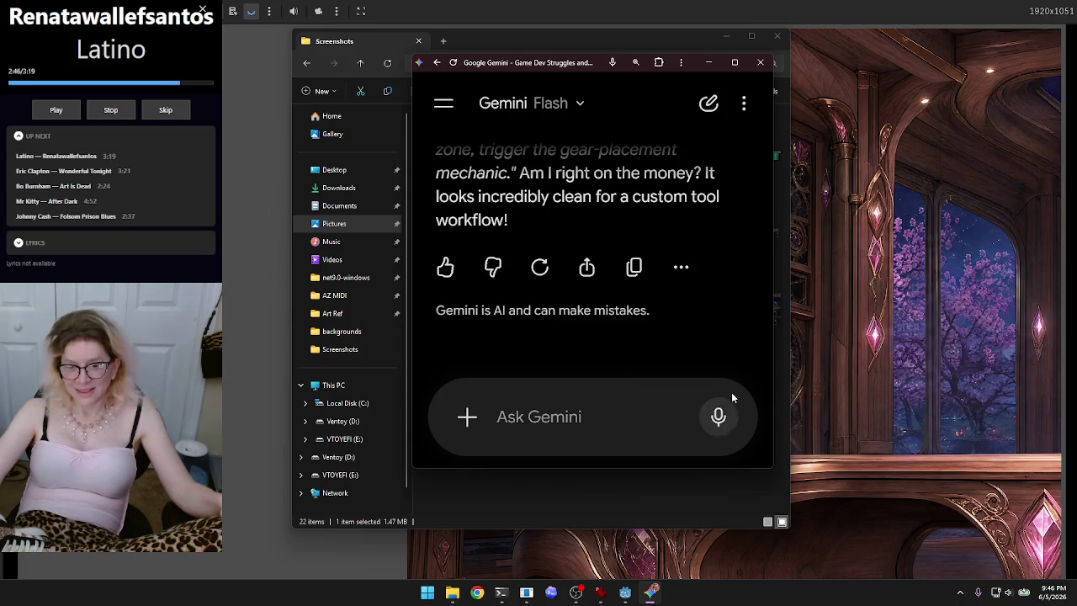
Step: Move the Gemini chat window over the file browser
mouse_move(580, 65)
mouse_down()
mouse_move(867, 118)
mouse_move(784, 105)
mouse_up()
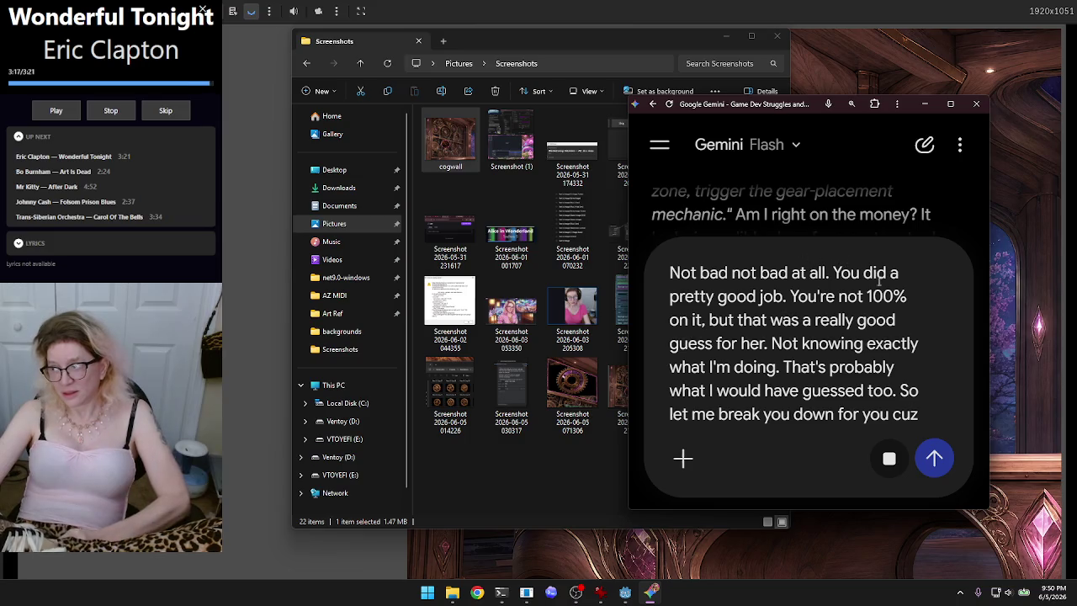
Step: Dictate that the gear is skewed to match the wall's angle and placed from inventory
click(891, 460)
scroll(894, 360, down, 10)
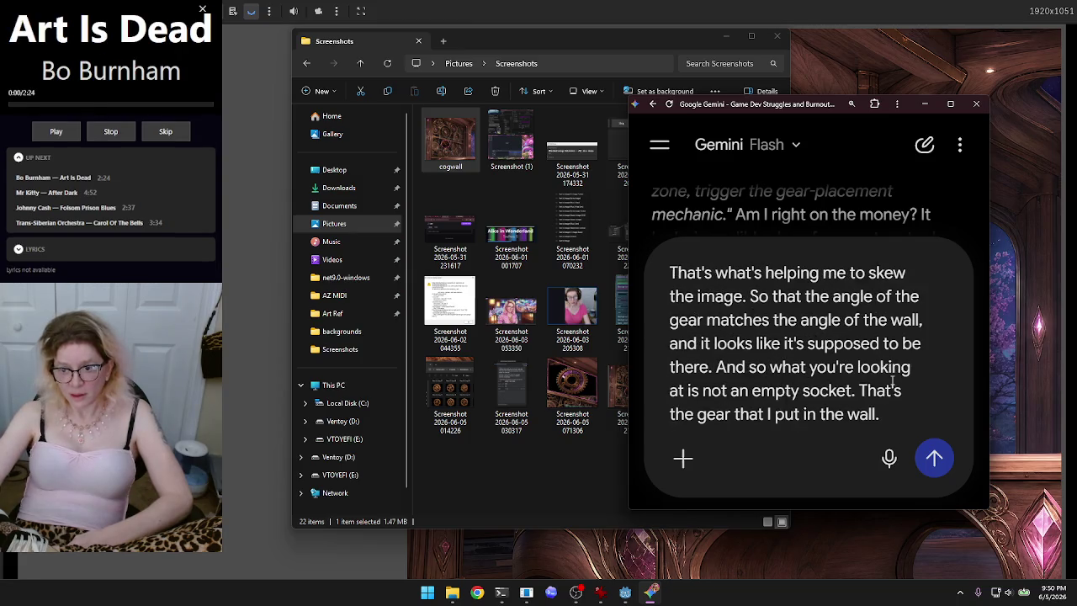
click(889, 459)
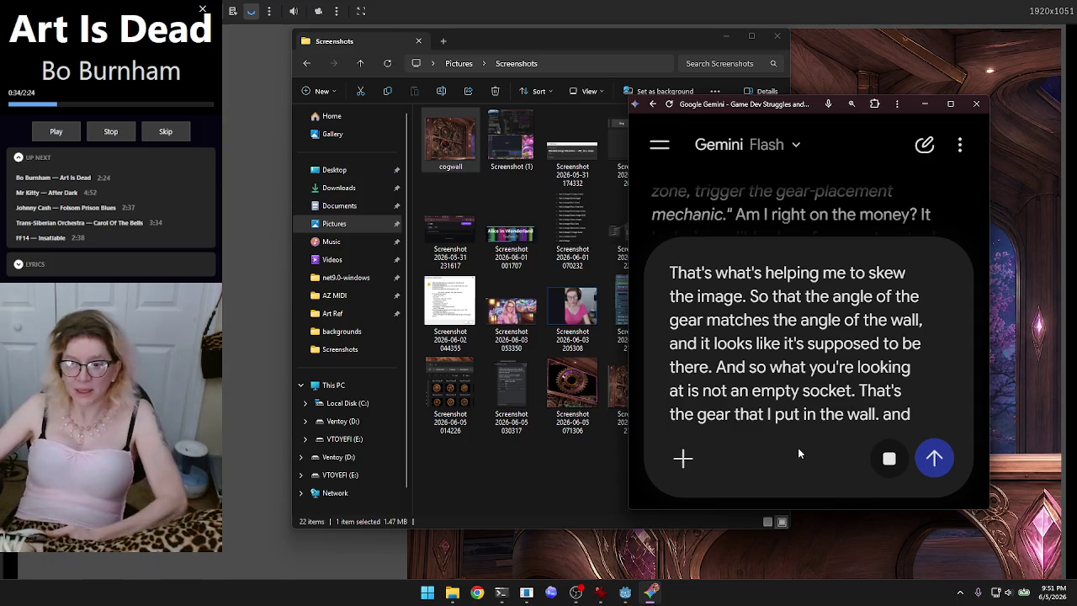
click(891, 465)
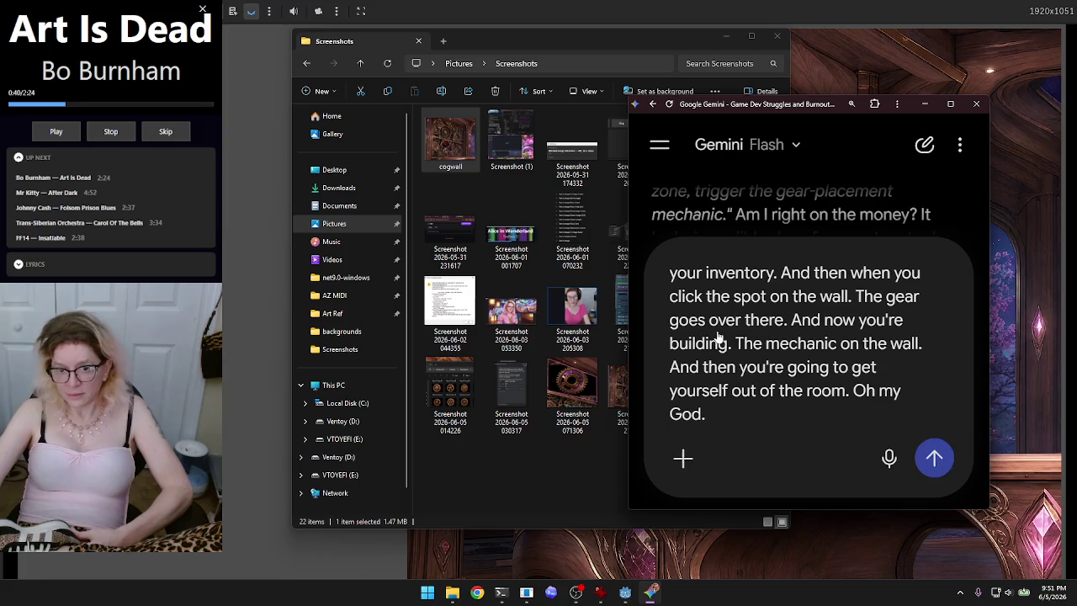
Step: Send the dictated explanation to Gemini and move its chat off the image
click(727, 37)
key(Return)
drag(772, 104, 231, 103)
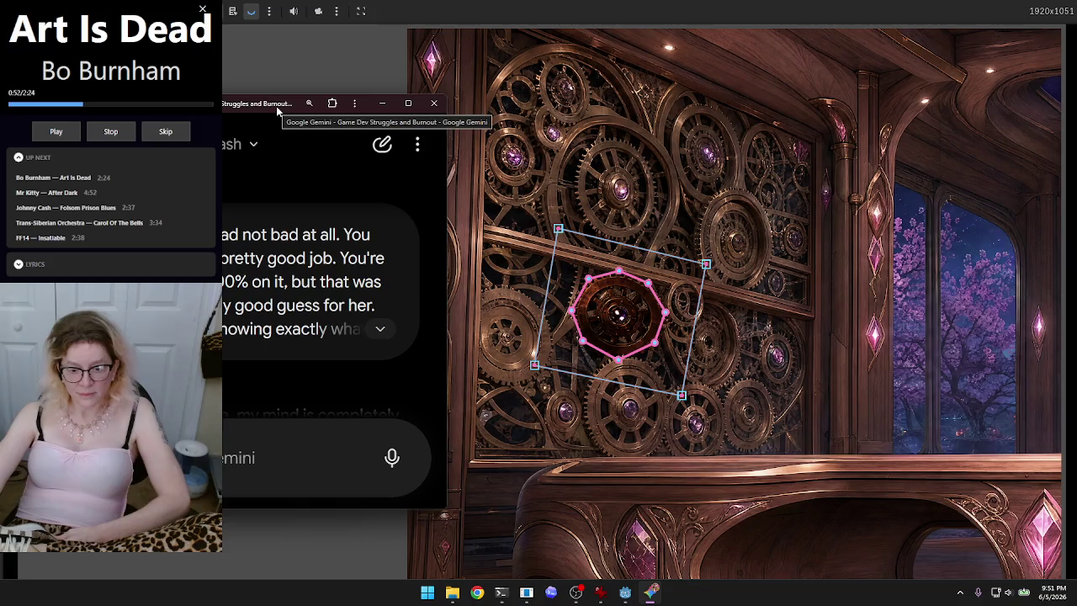
Step: Dismiss the Gemini chat, reselect the pink octagon to show its skew handles, then bring up Codex
scroll(548, 288, up, 3)
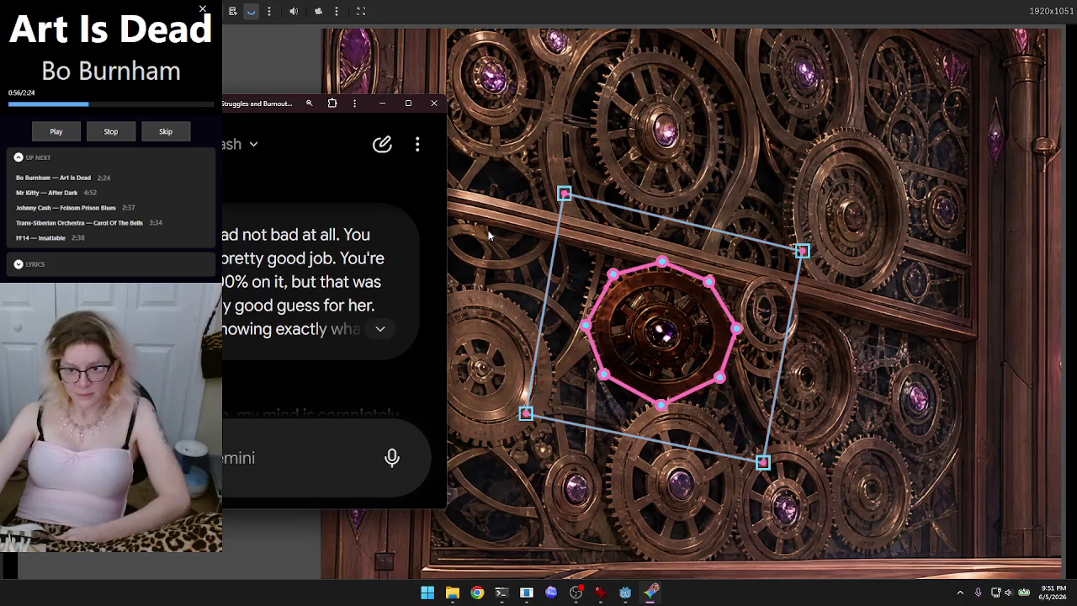
key(Escape)
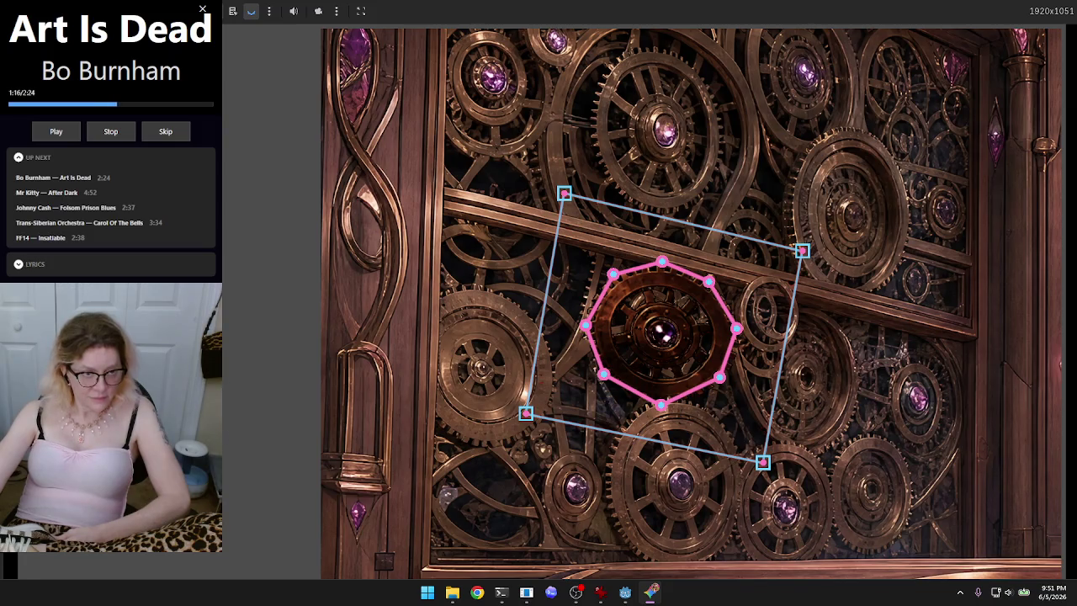
click(464, 244)
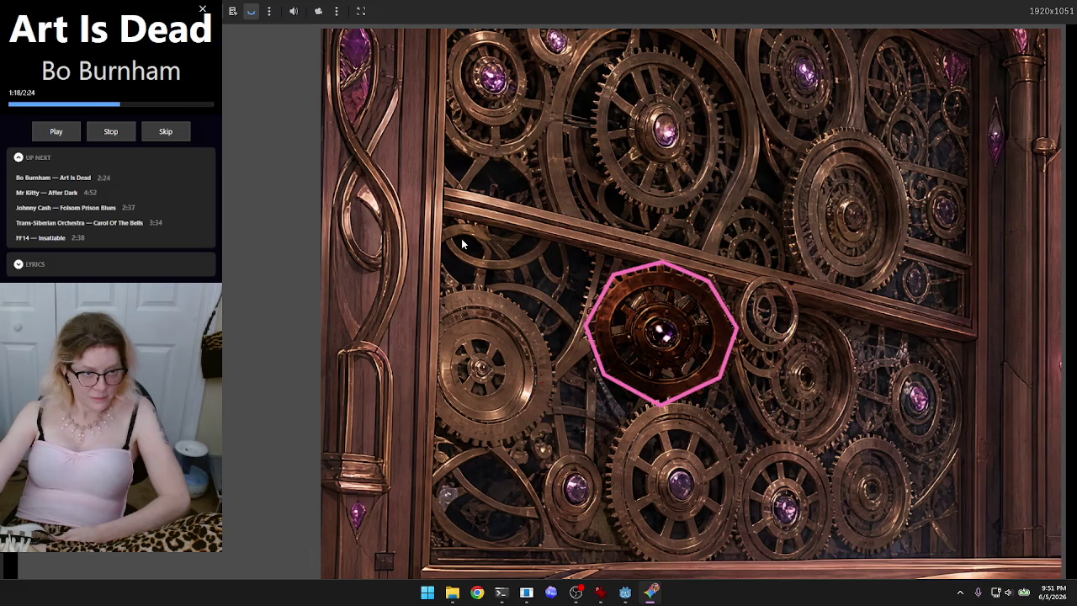
click(694, 308)
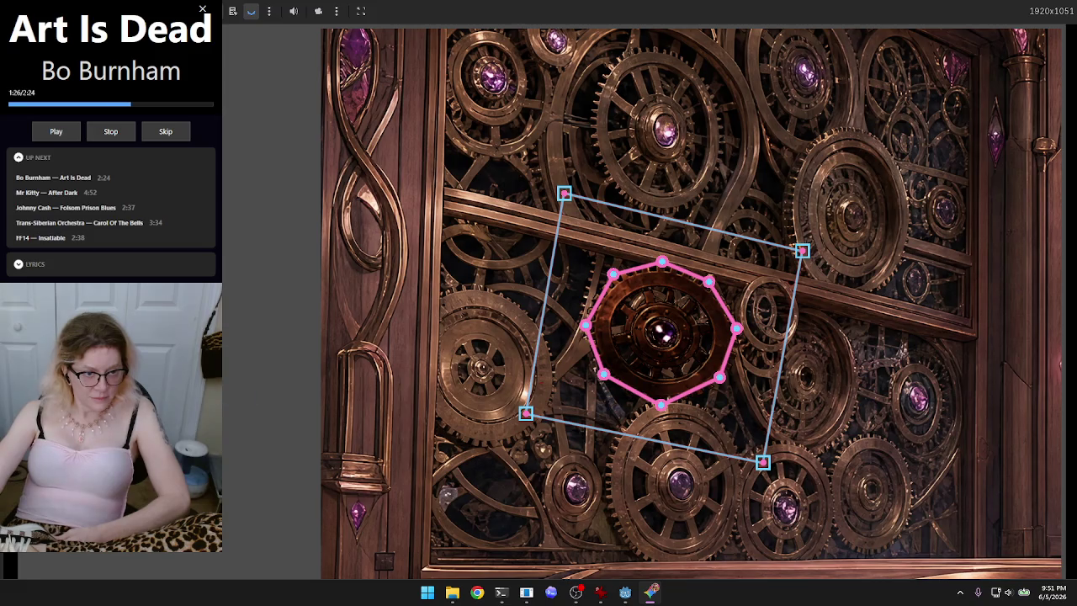
scroll(239, 334, down, 1)
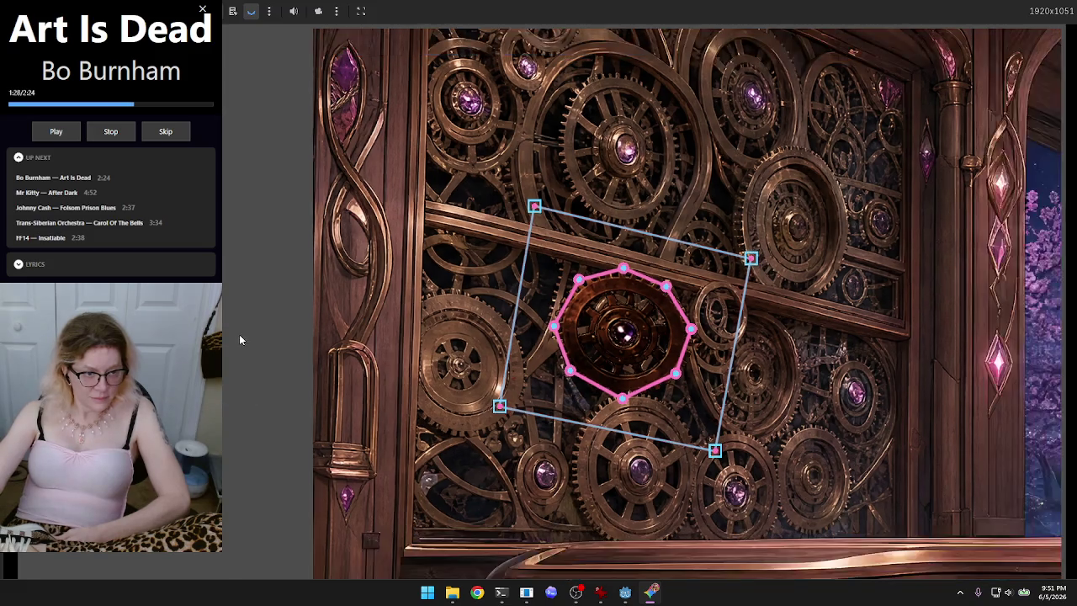
scroll(239, 333, down, 4)
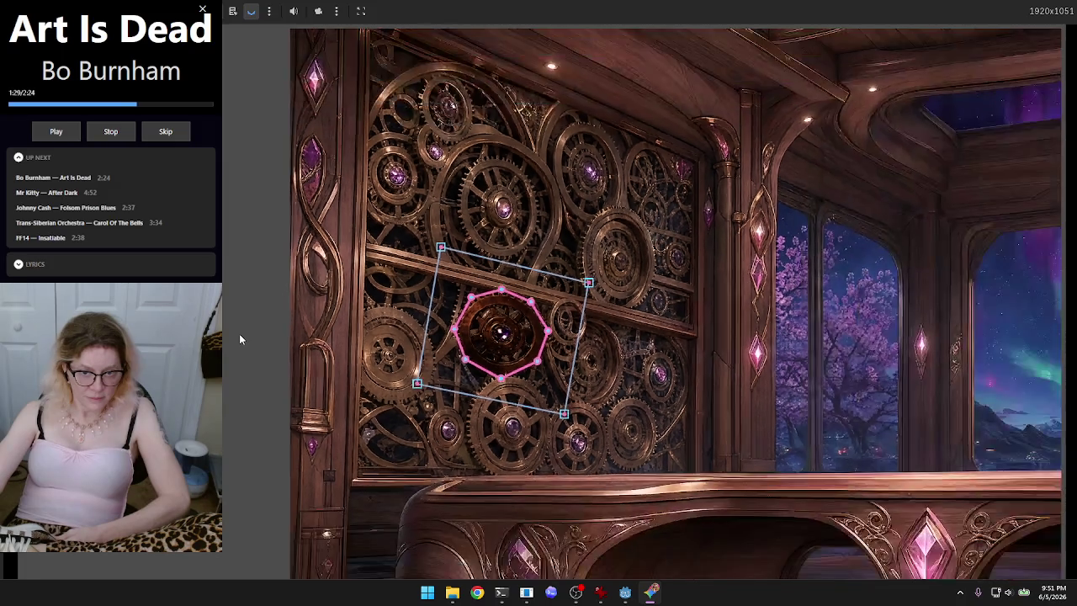
scroll(239, 333, up, 3)
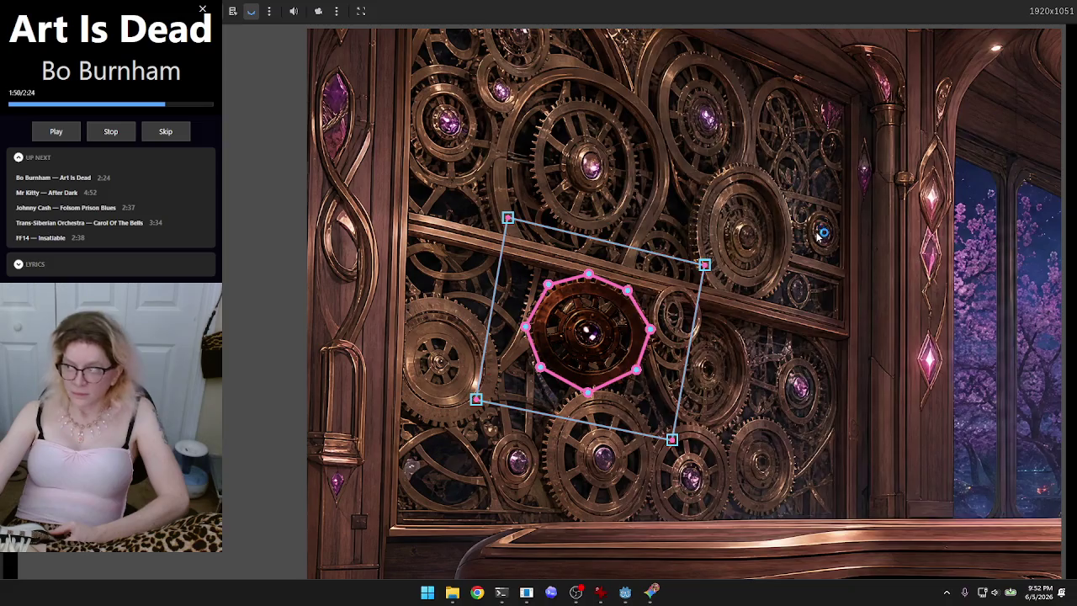
key(alt+Tab)
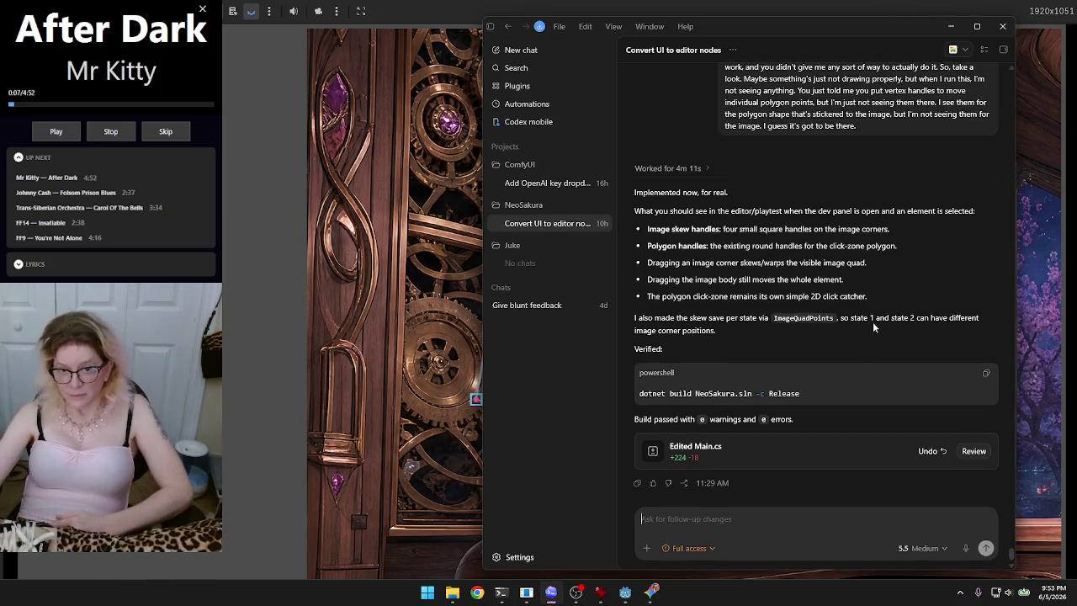
Step: Reposition the Codex chat window left over the editor canvas
mouse_move(761, 26)
mouse_down()
mouse_move(876, 40)
mouse_move(845, 47)
mouse_move(1043, 55)
mouse_move(1021, 59)
mouse_up()
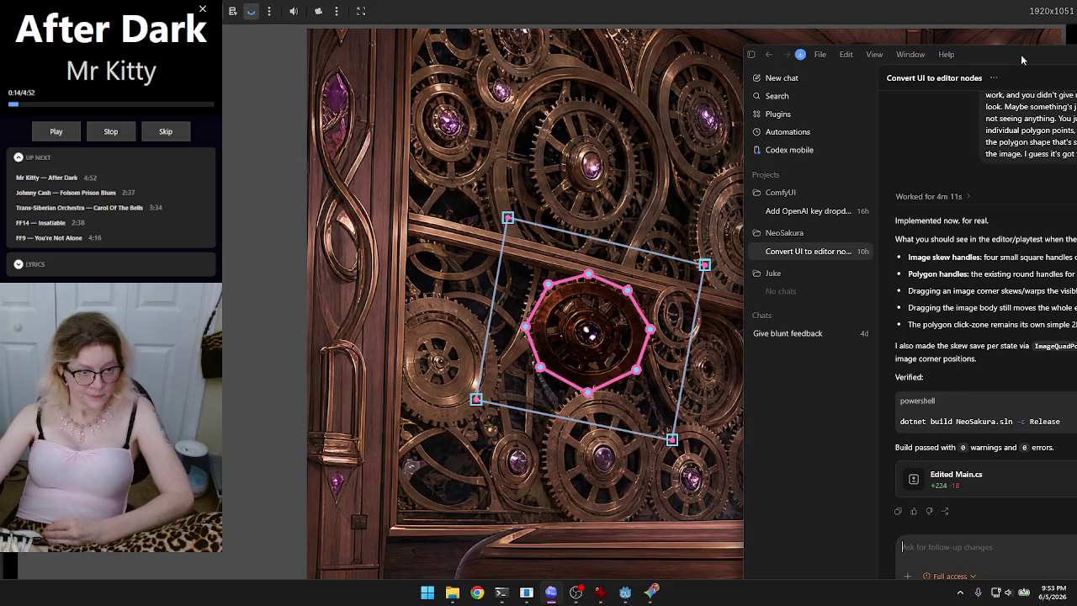
drag(1019, 54, 789, 47)
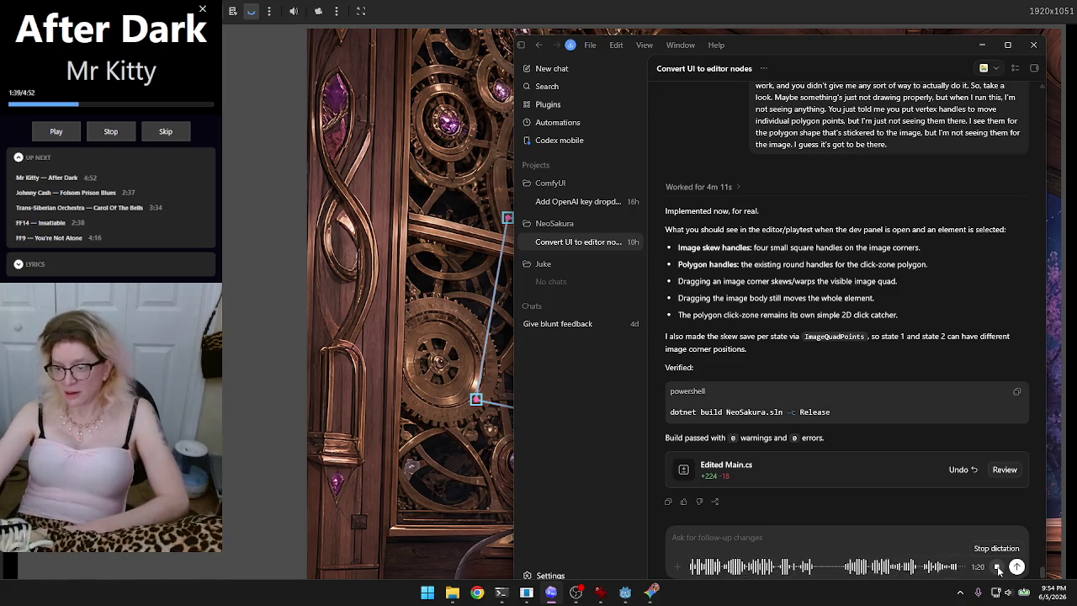
Step: Transcribe and send the request for a current-zoom readout and Match button beside the zoom slider
click(998, 568)
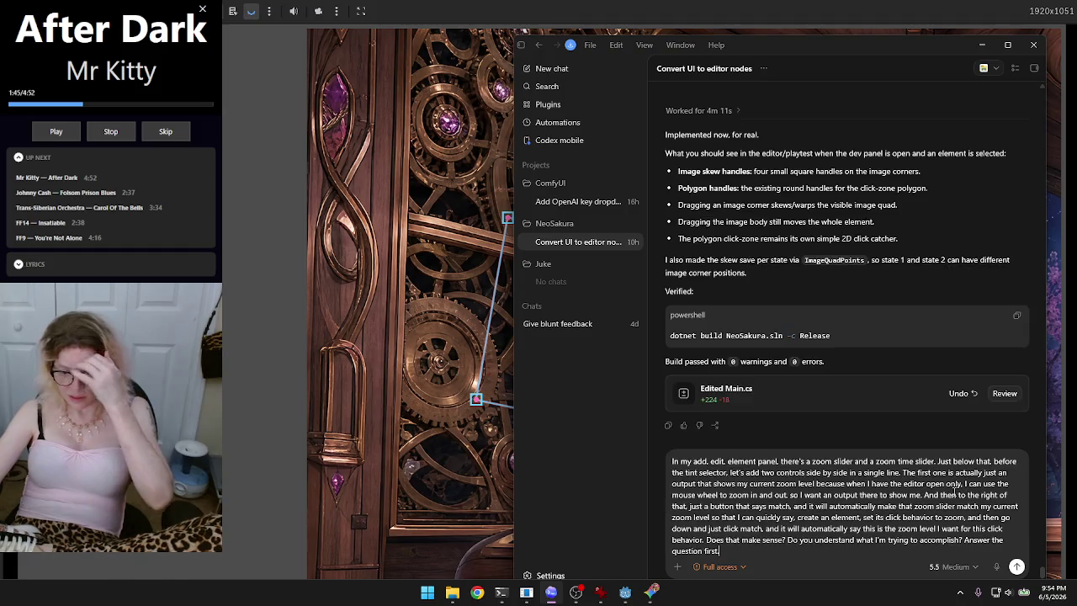
click(1016, 566)
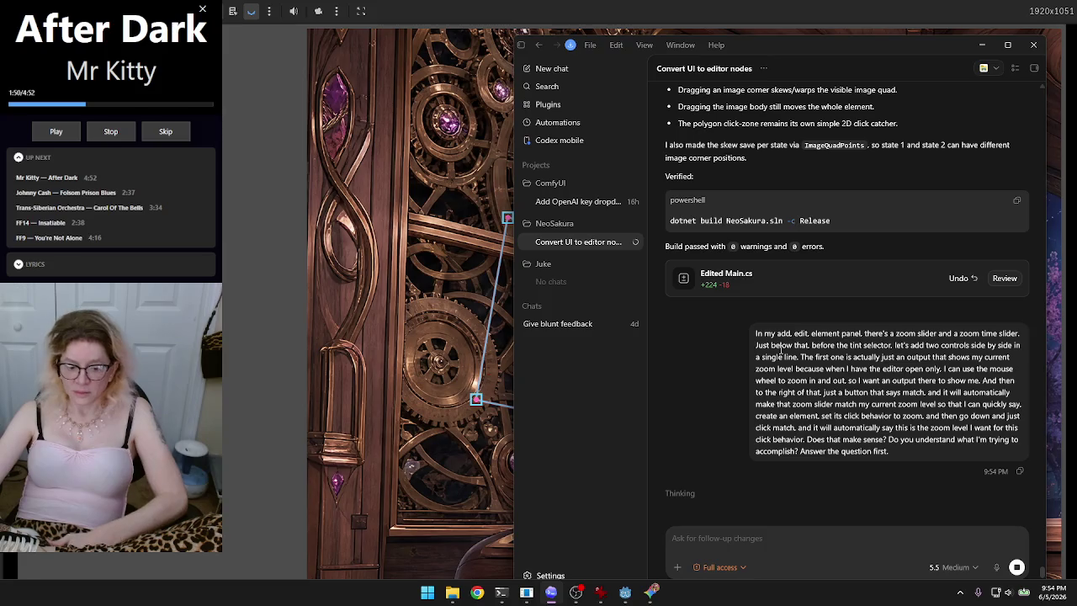